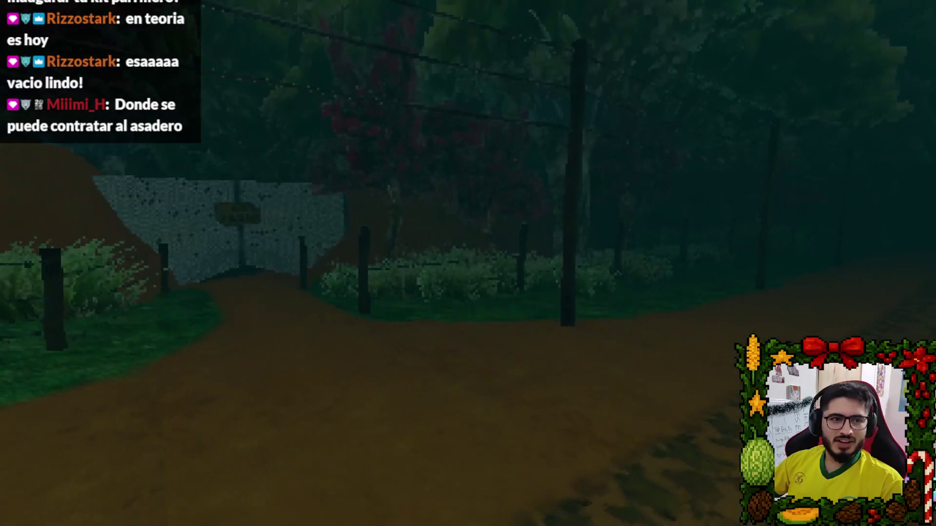
- Resume Latin Shadows, walk up to the NO PASAR fence, then quit to the desktop
key(Escape)
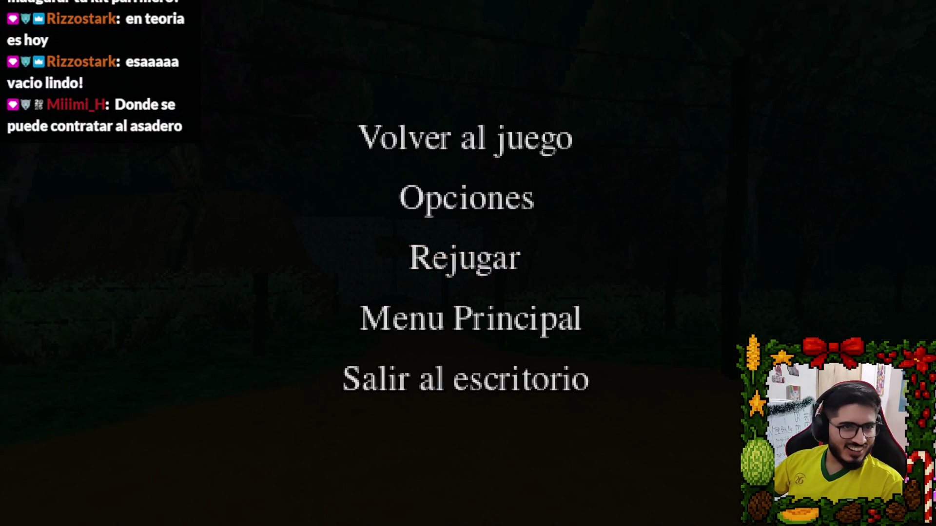
click(542, 150)
key(w)
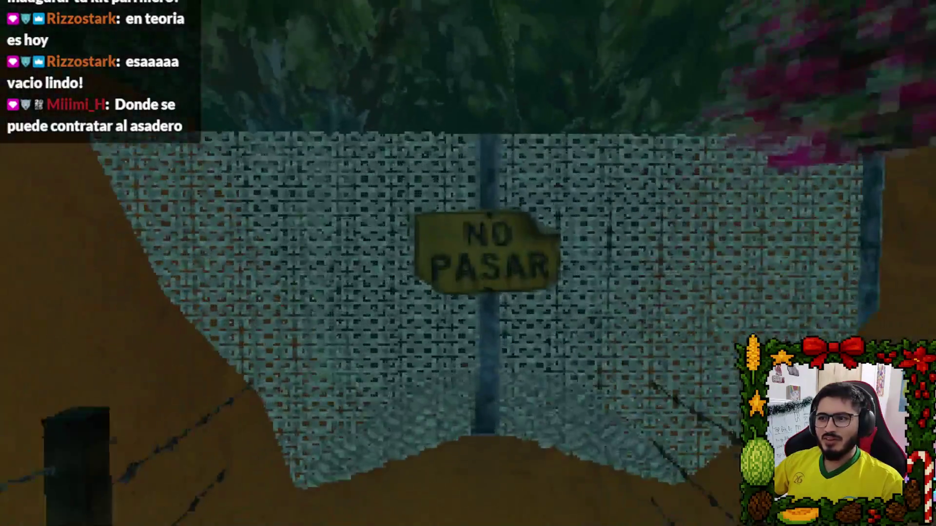
key(w)
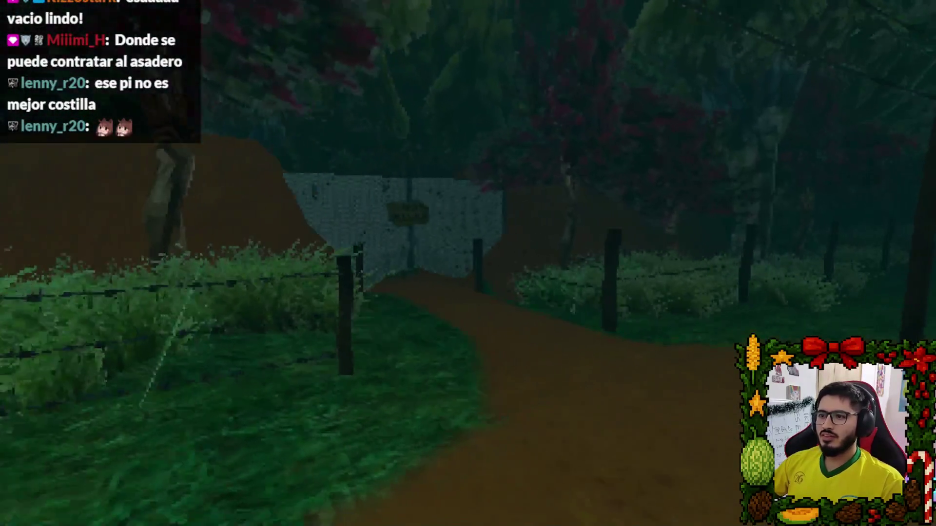
key(Escape)
click(434, 383)
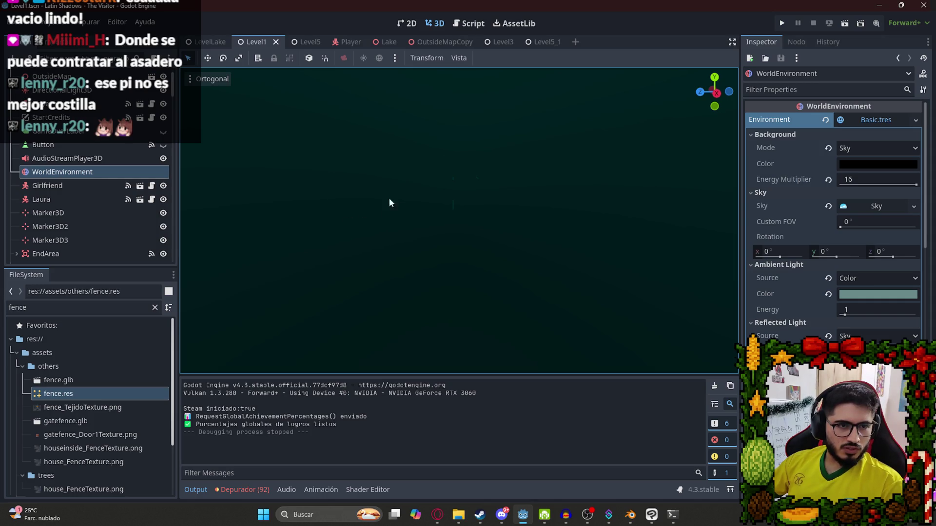
- Look through the LevelLake, Level1 and Level5 scene tabs, ending on LevelLake
click(210, 42)
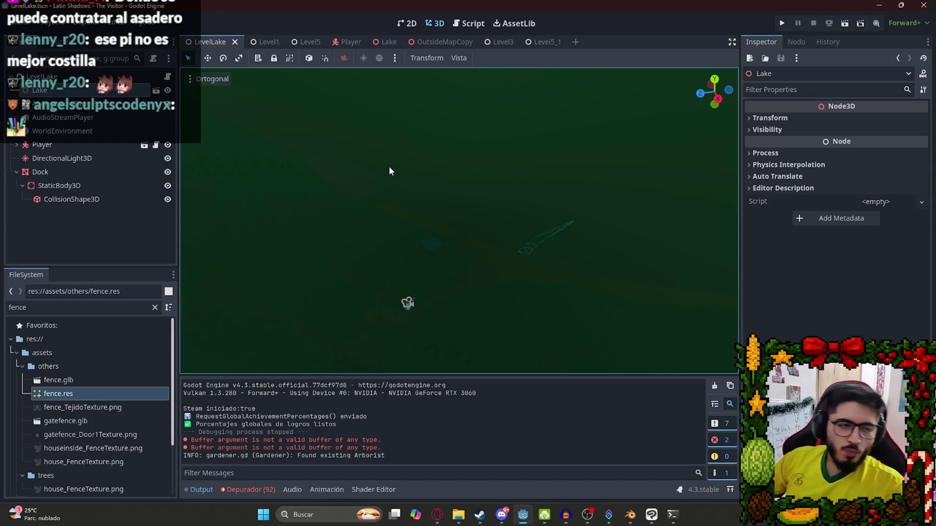
click(266, 42)
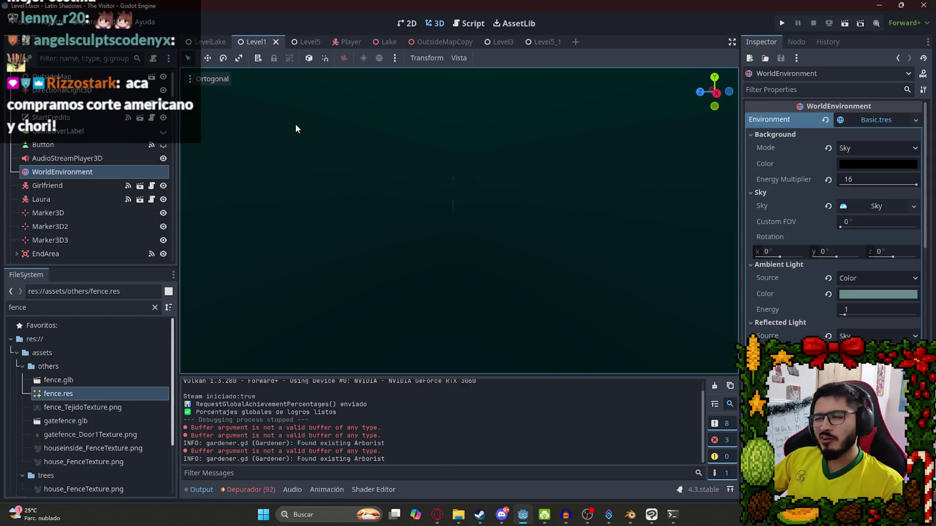
click(298, 42)
click(261, 41)
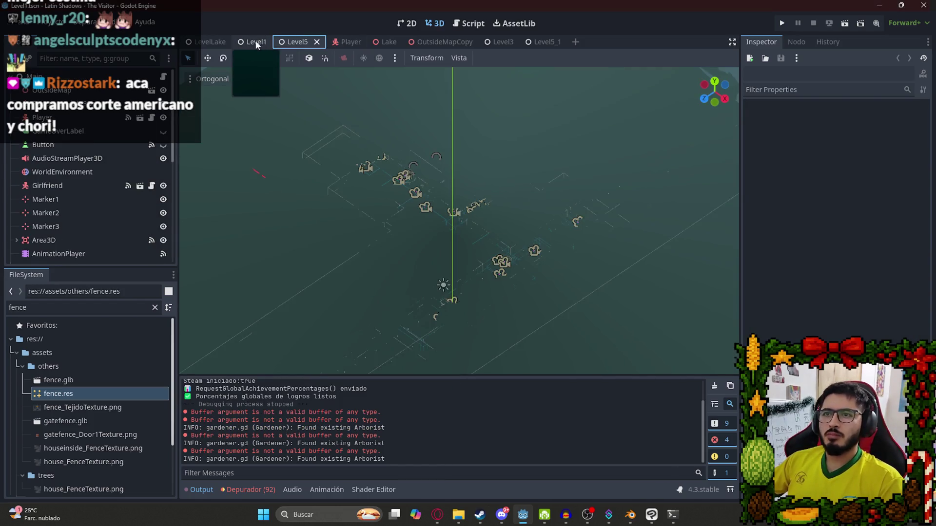
click(203, 42)
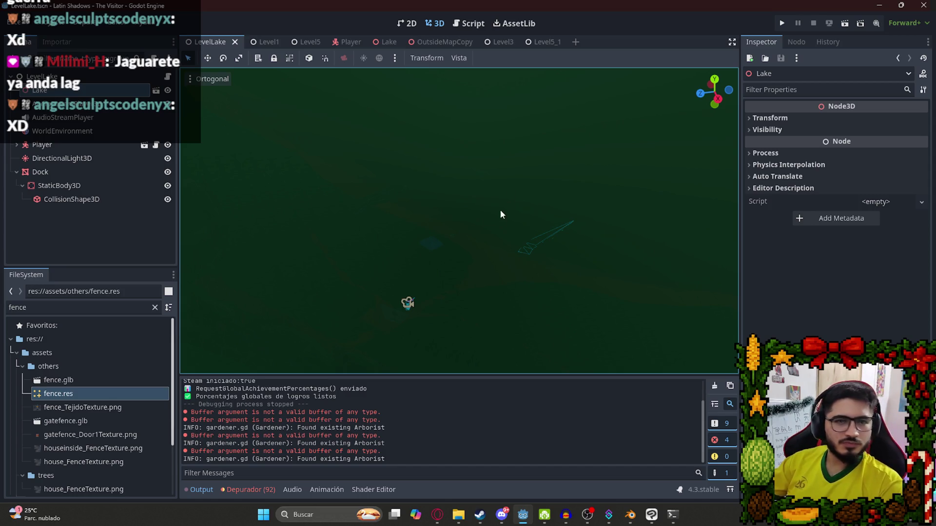
- Run the Level1 scene alone with Reproducir esta Escena from its tab menu
click(266, 43)
right_click(265, 42)
click(305, 126)
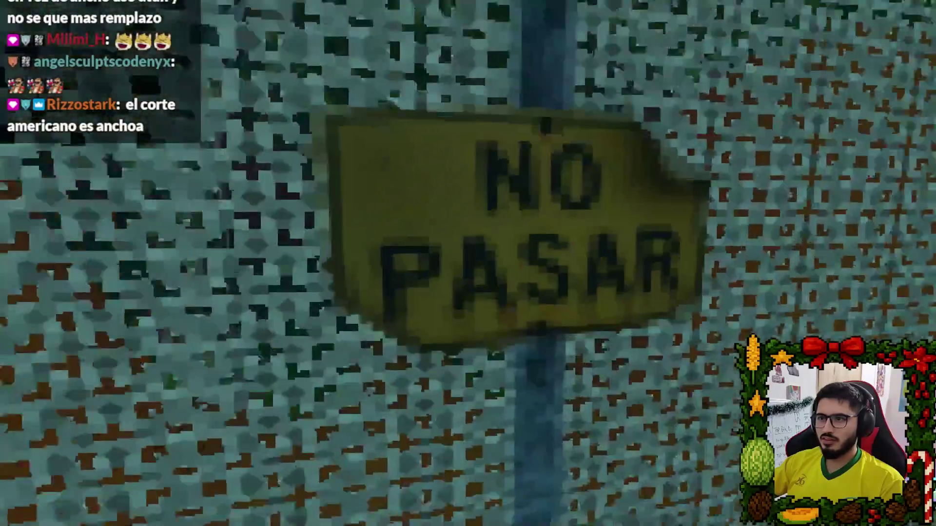
- Quit the running game and relaunch the Level1 scene
key(Escape)
click(465, 379)
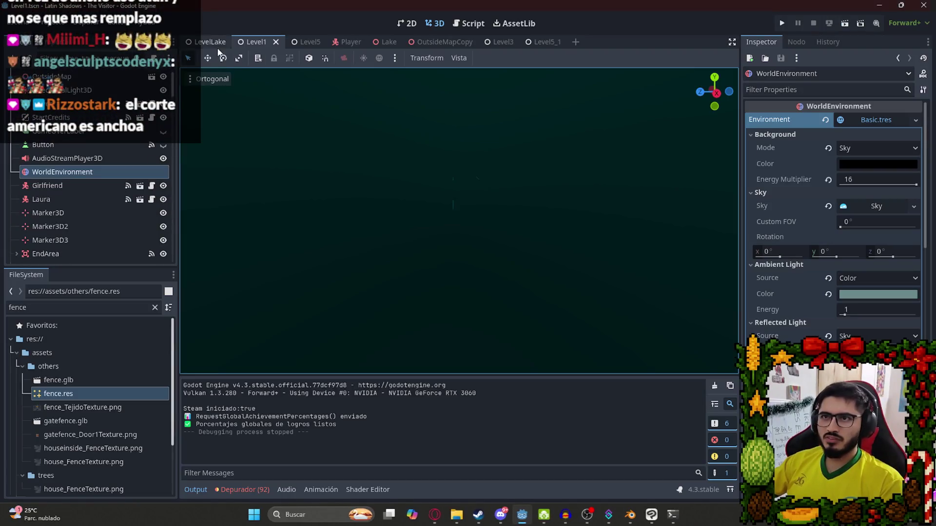
right_click(211, 41)
click(246, 128)
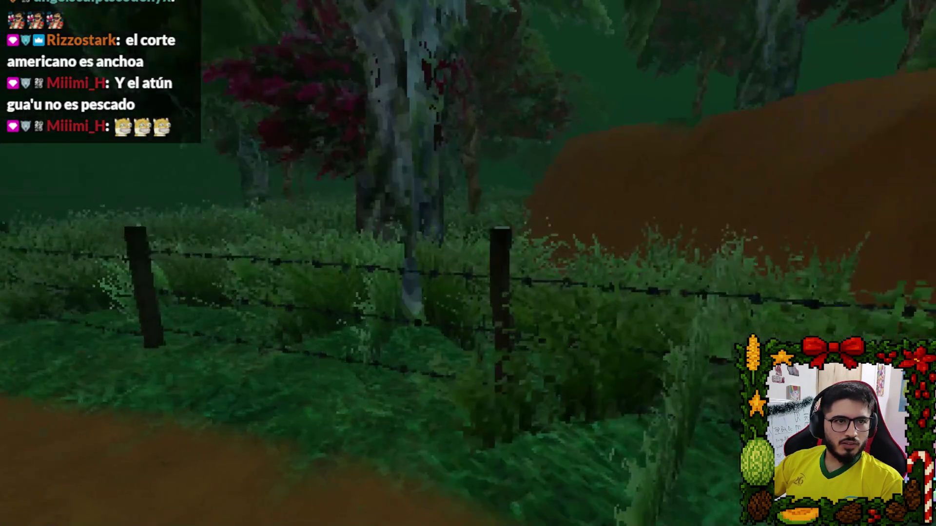
- Walk the dirt path to the NO PASAR gate, then switch to the browser
key(Escape)
click(458, 270)
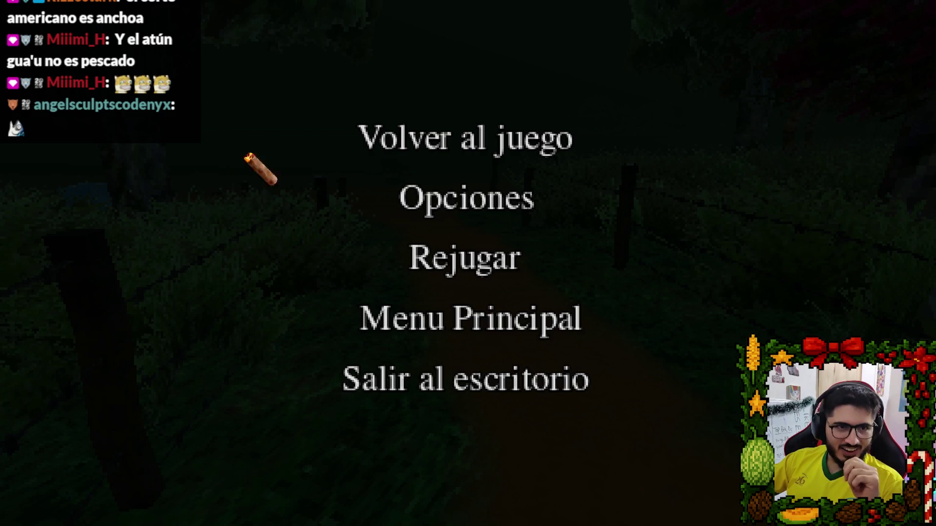
click(413, 141)
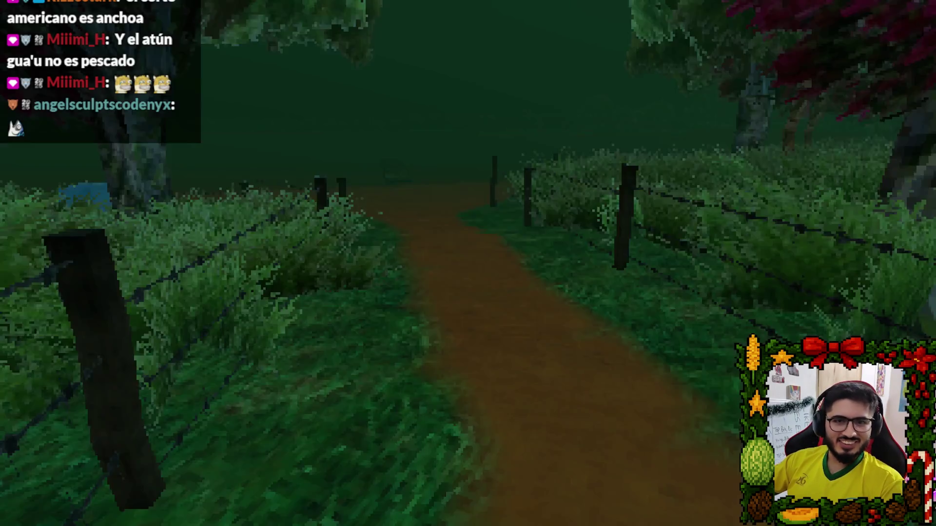
key(w)
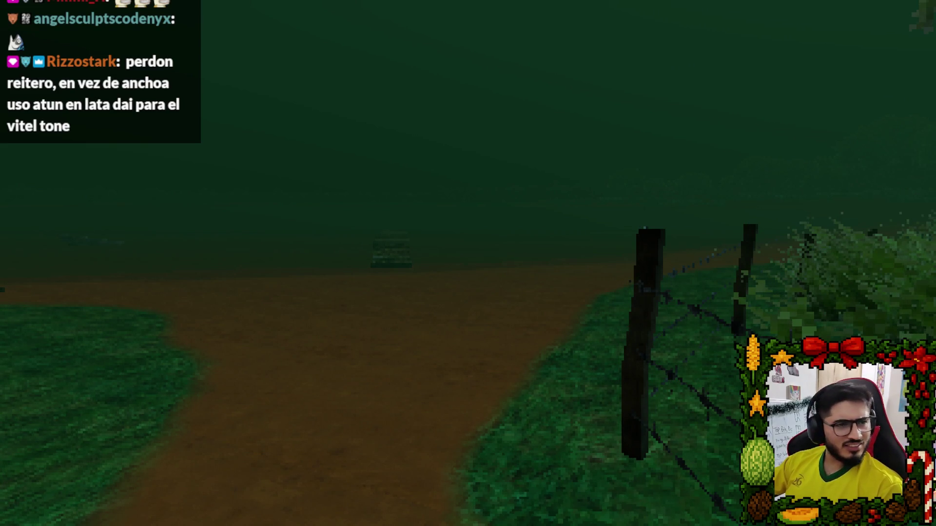
mouse_move(467, 263)
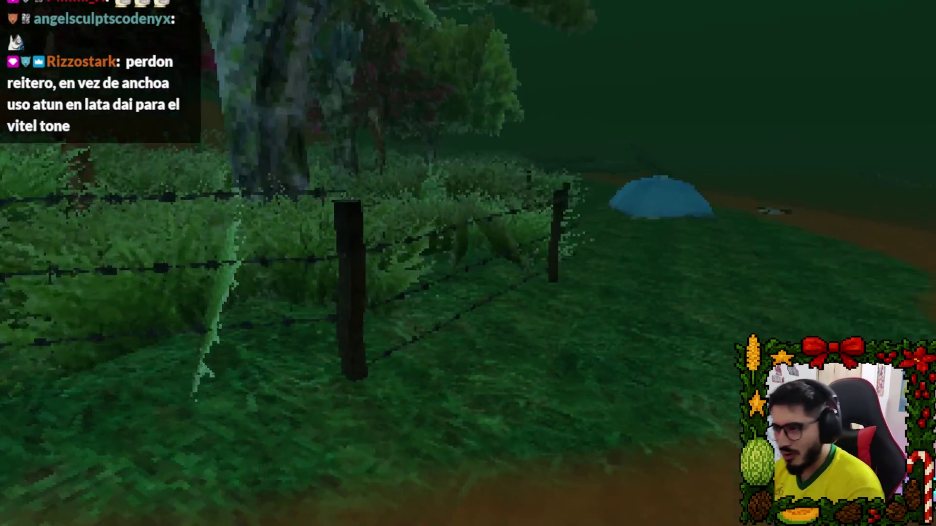
key(w)
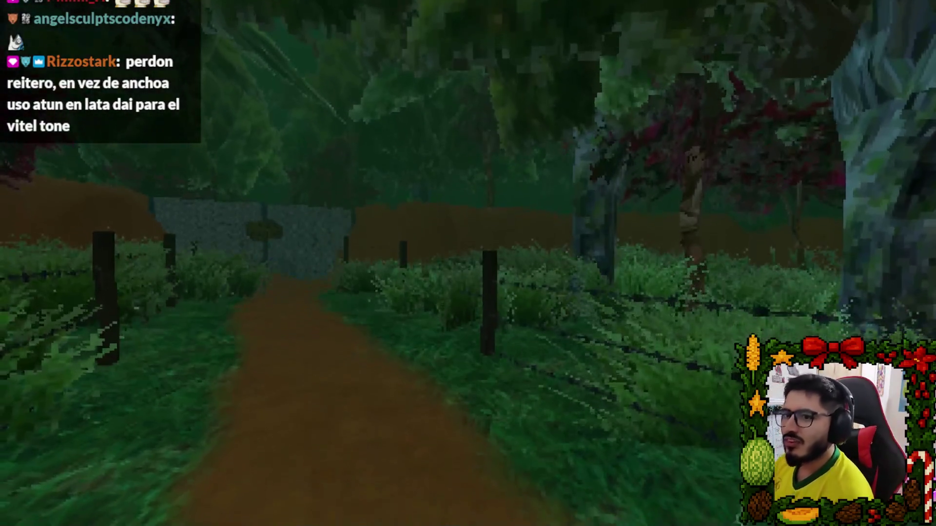
key(w)
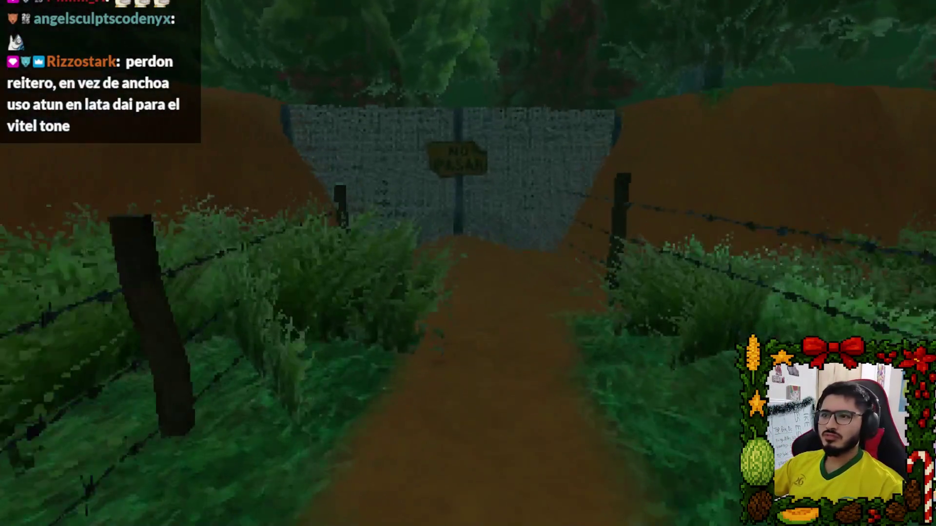
key(w)
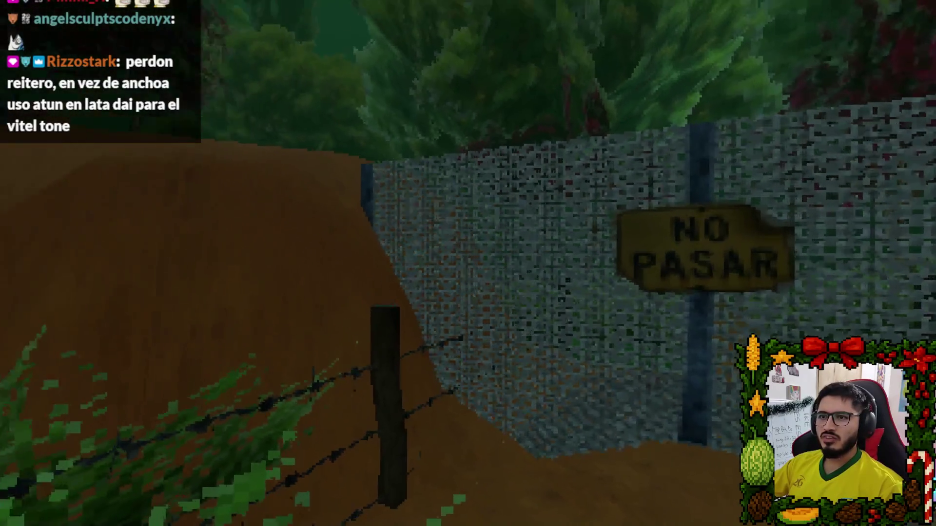
key(alt+Tab)
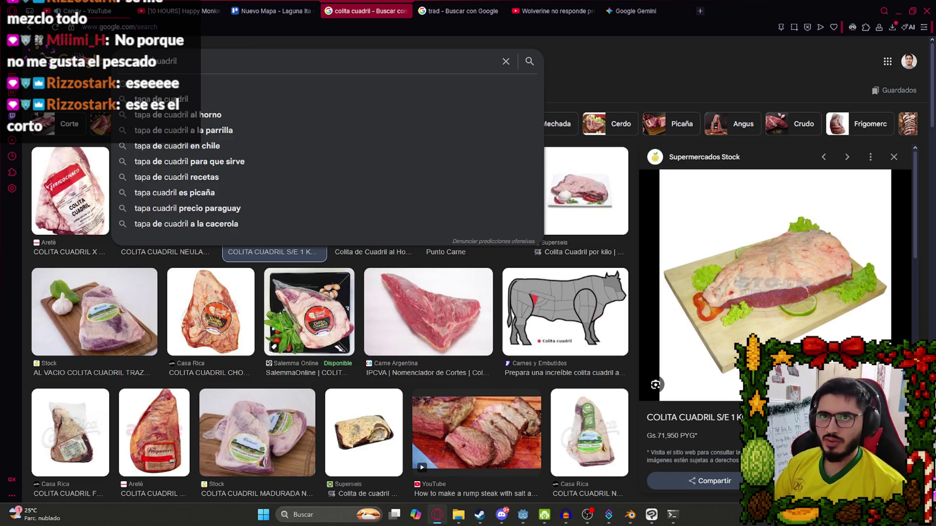
- Search images for tapa cuadril, preview the Minerva Foods photo, then switch to Blender
key(Return)
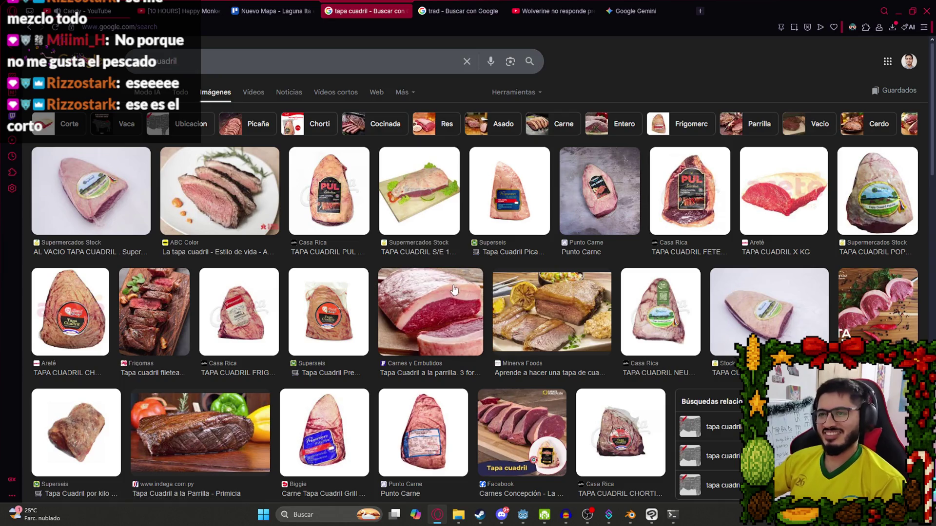
click(524, 301)
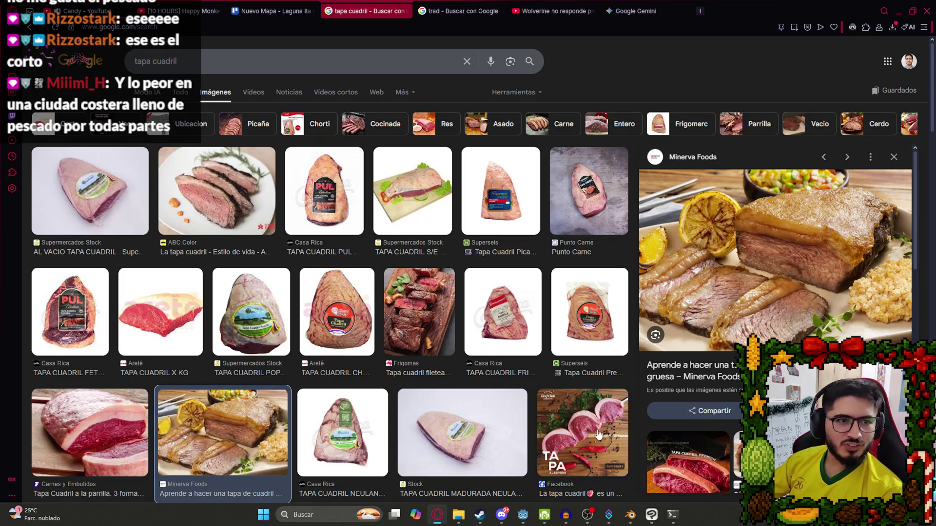
click(630, 514)
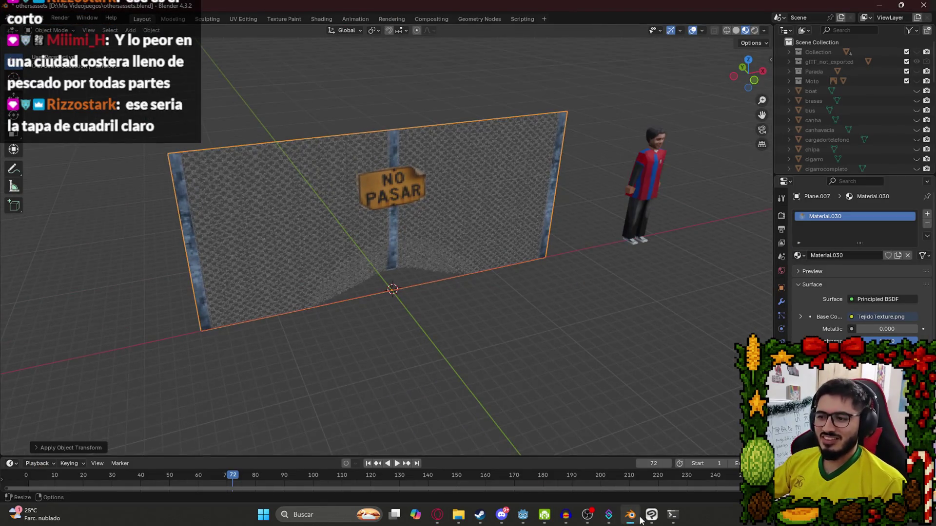
- Back in Godot, adjust the plant LOD Kill Distance (30, then 40) and set Plants Per 100 Units to 40
click(652, 515)
click(523, 514)
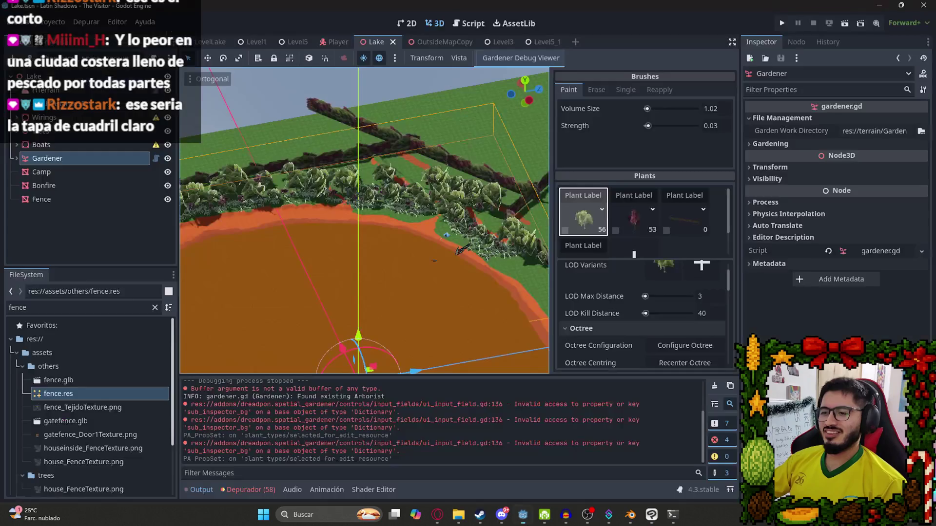
scroll(362, 247, up, 5)
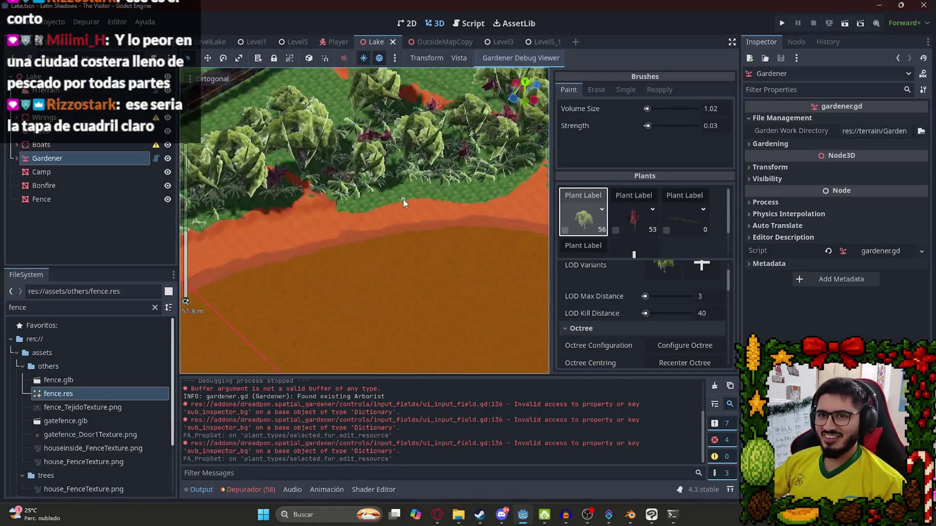
click(708, 313)
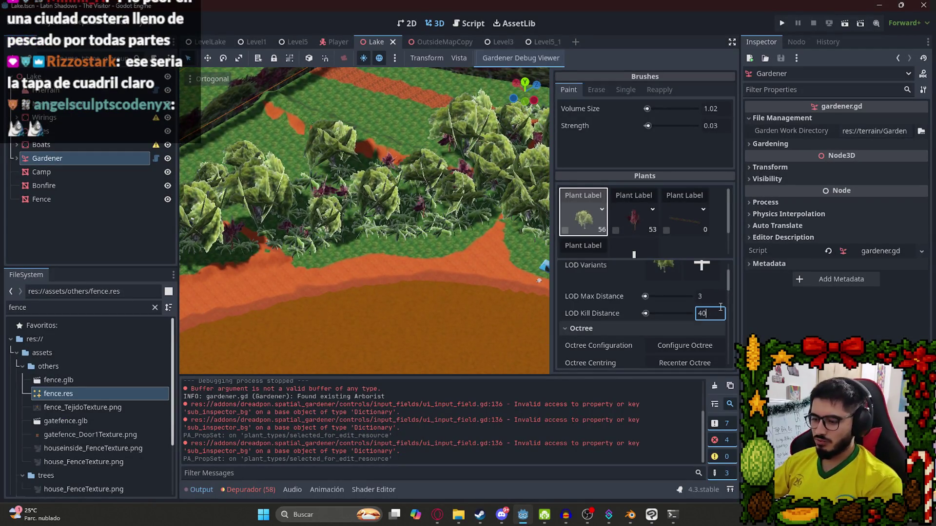
double_click(702, 314)
text(30)
key(Return)
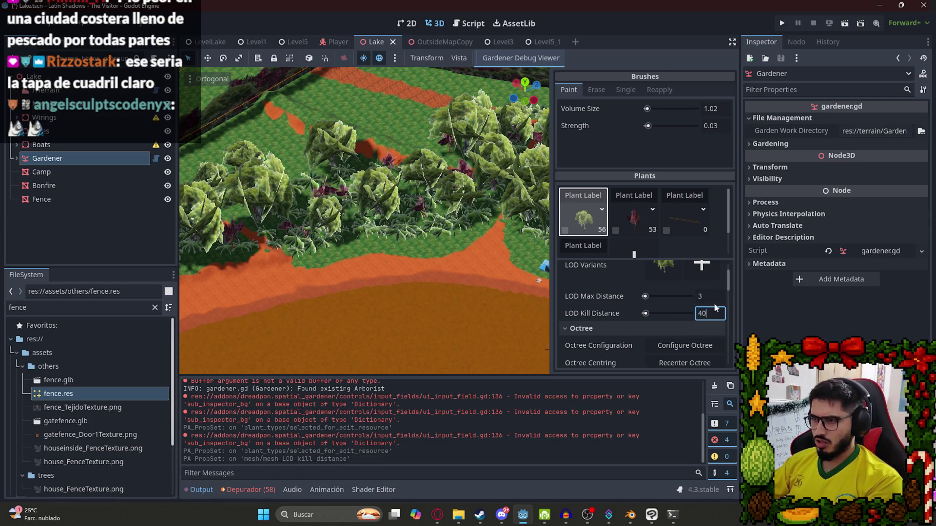
key(Return)
drag(730, 280, 729, 289)
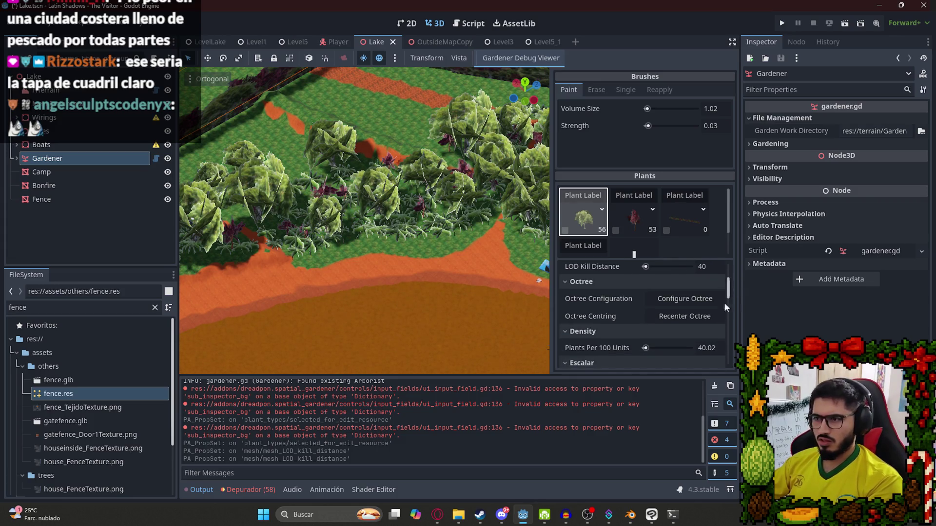
key(BackSpace)
key(BackSpace)
key(BackSpace)
key(Return)
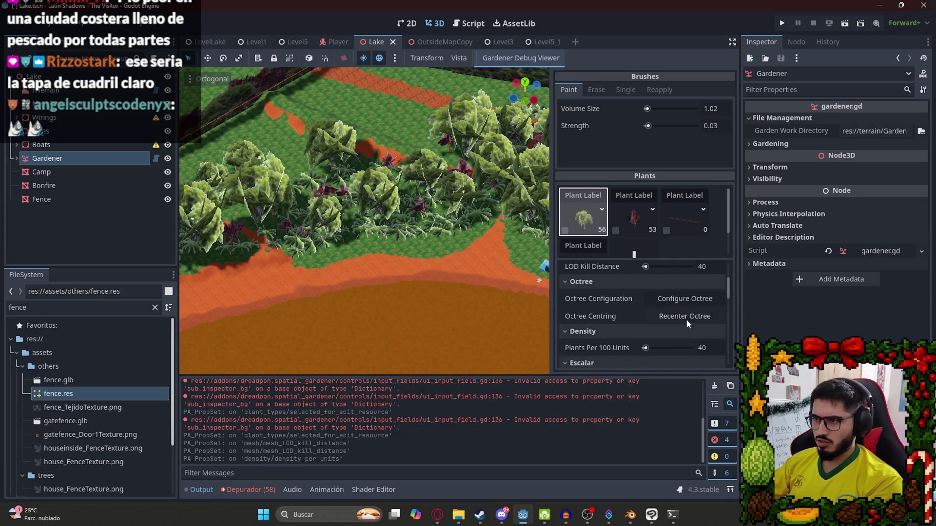
- Close the Lake scene and reopen Lake.tscn by filtering FileSystem for 'lake'
click(392, 42)
double_click(69, 307)
text(lake)
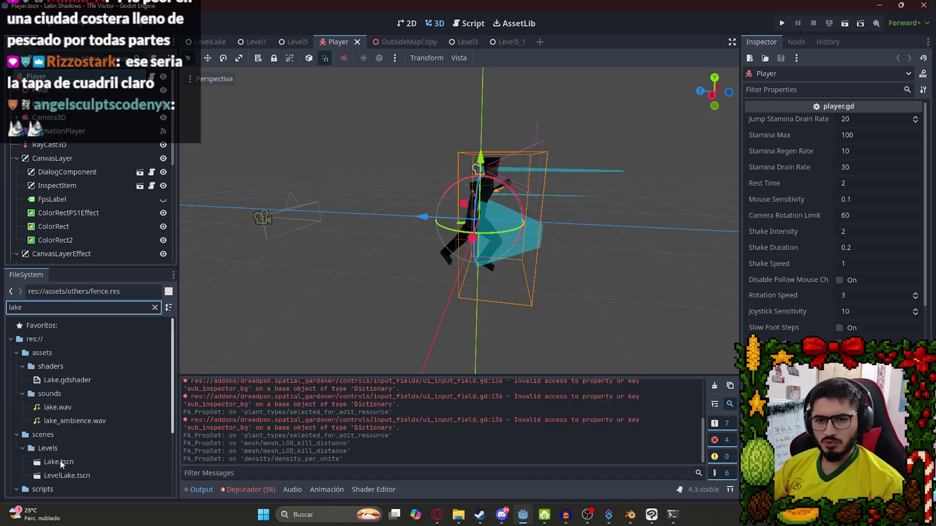
double_click(60, 462)
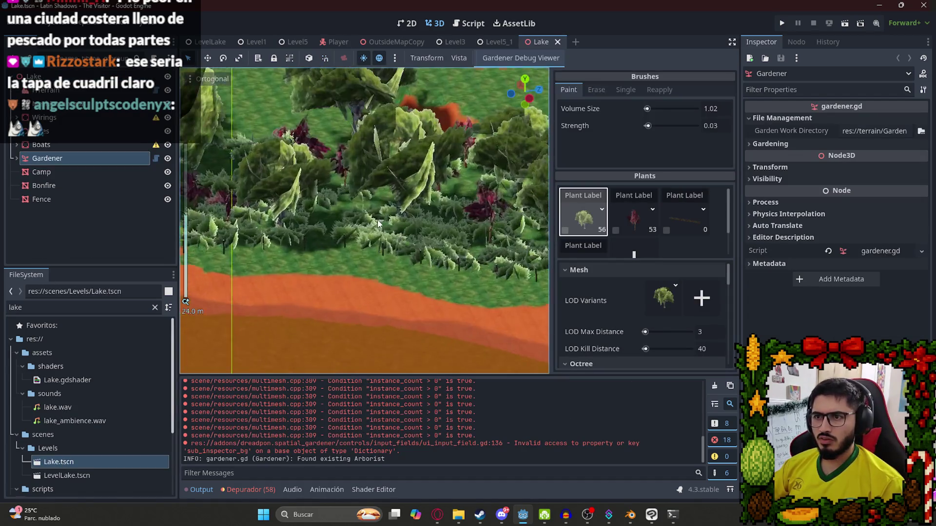
- Hide the Gardener's plants and select the HTerrain node
scroll(379, 224, up, 3)
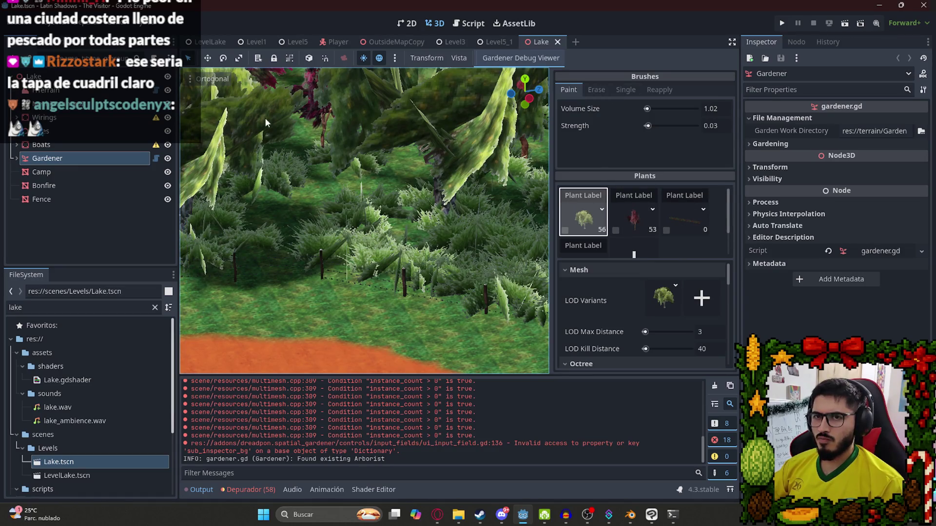
click(17, 159)
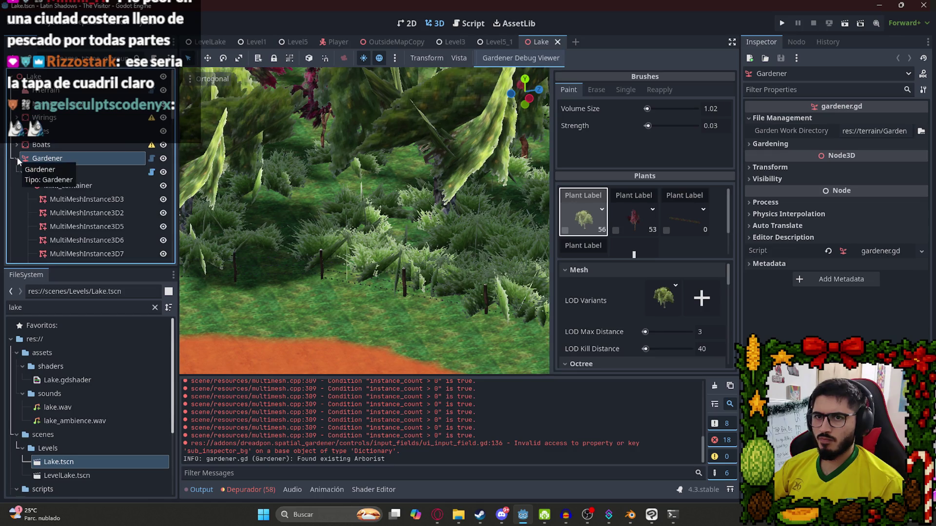
click(17, 159)
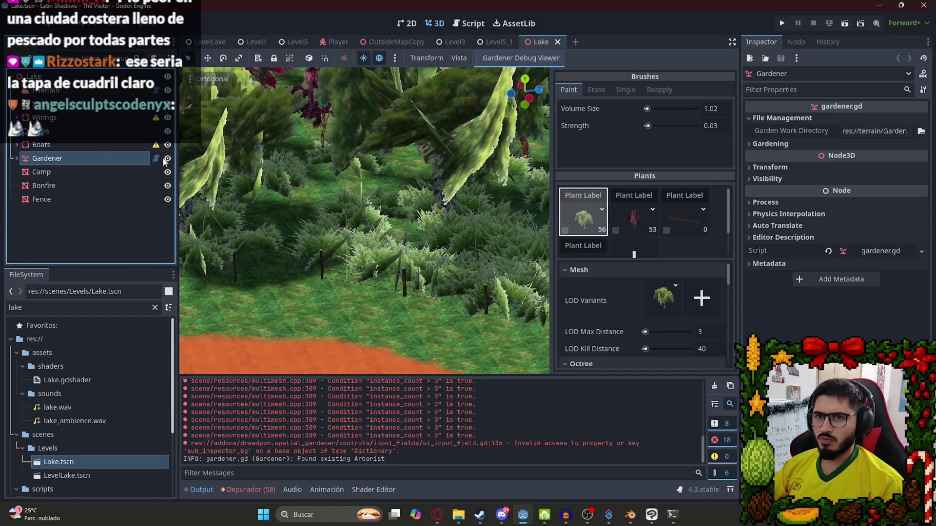
click(167, 159)
scroll(372, 143, up, 3)
click(373, 142)
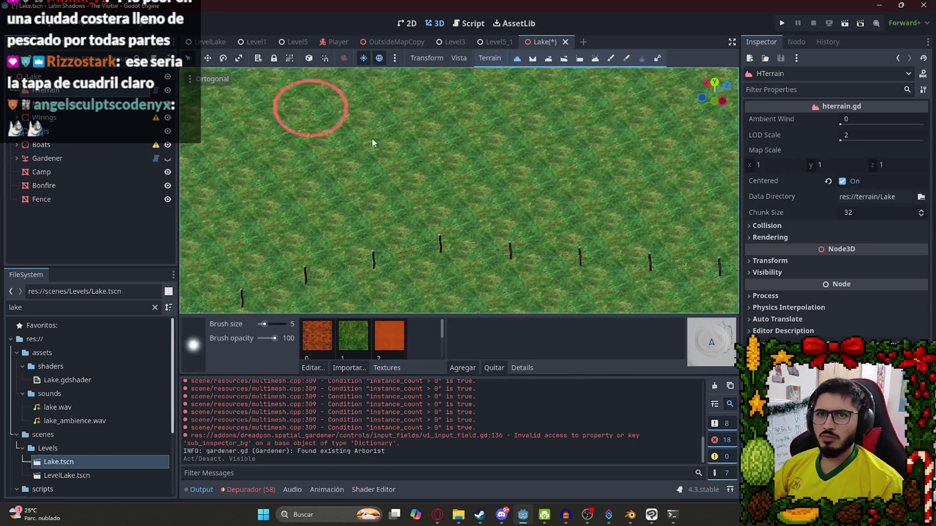
- Switch to the terrain Flatten brush and edit its height value near the bridge crossing
scroll(372, 143, down, 5)
scroll(491, 163, up, 2)
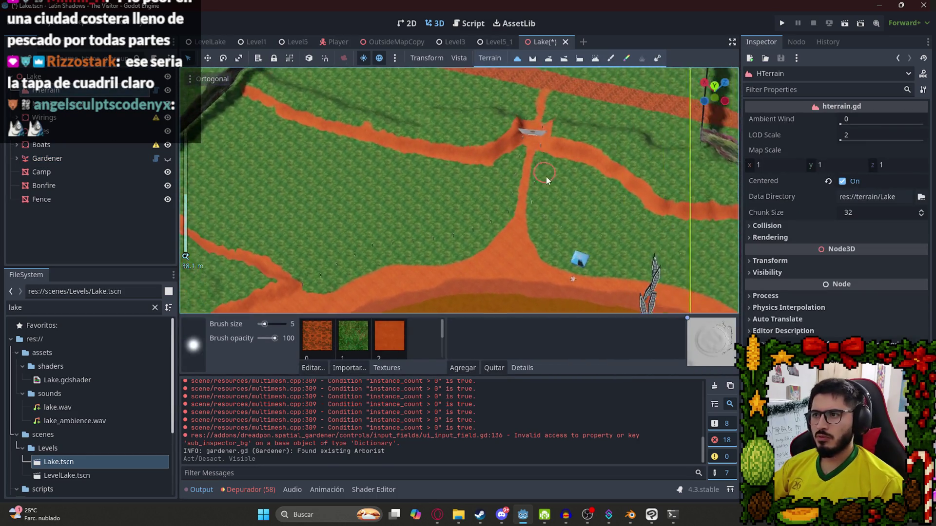
scroll(556, 161, up, 5)
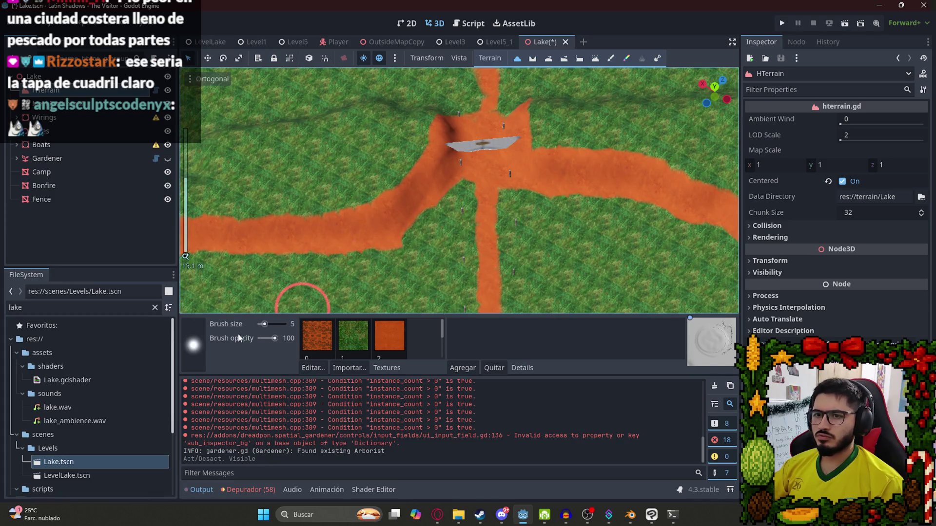
click(579, 58)
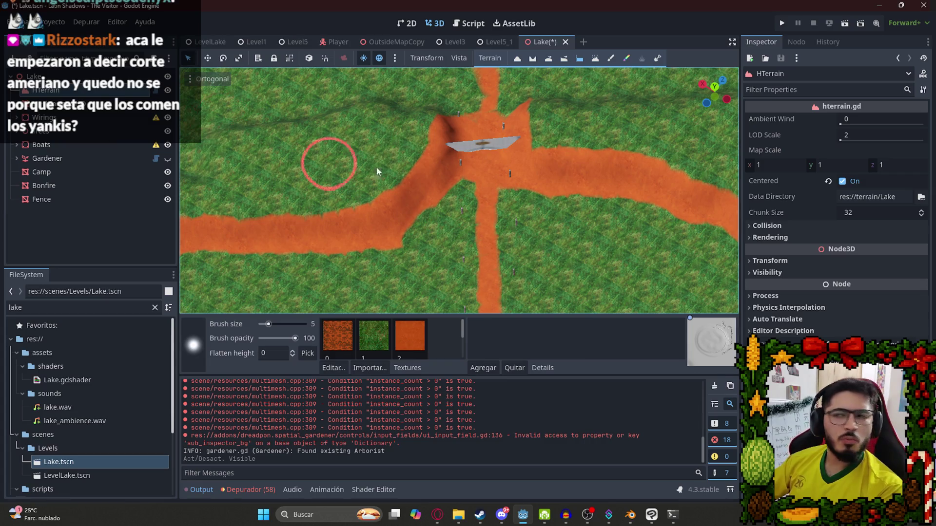
drag(487, 159, 439, 127)
scroll(419, 131, up, 5)
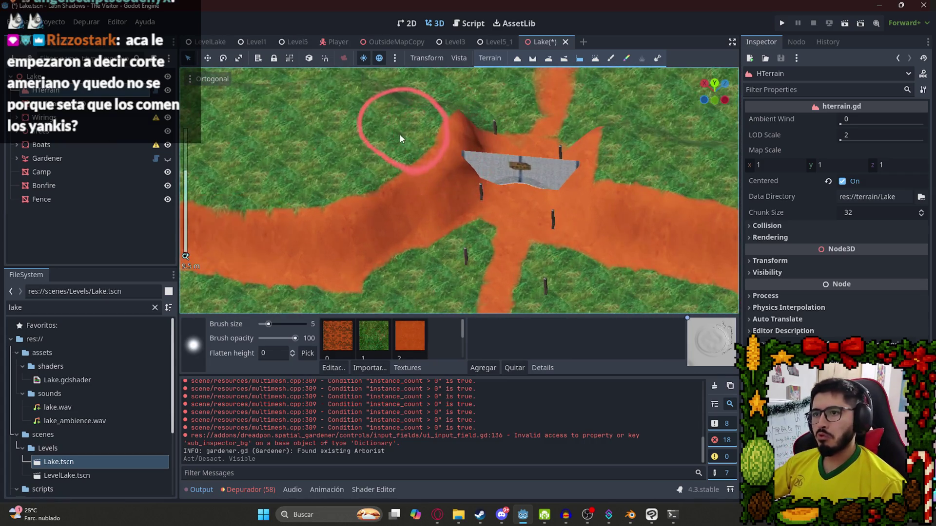
double_click(271, 353)
text(3)
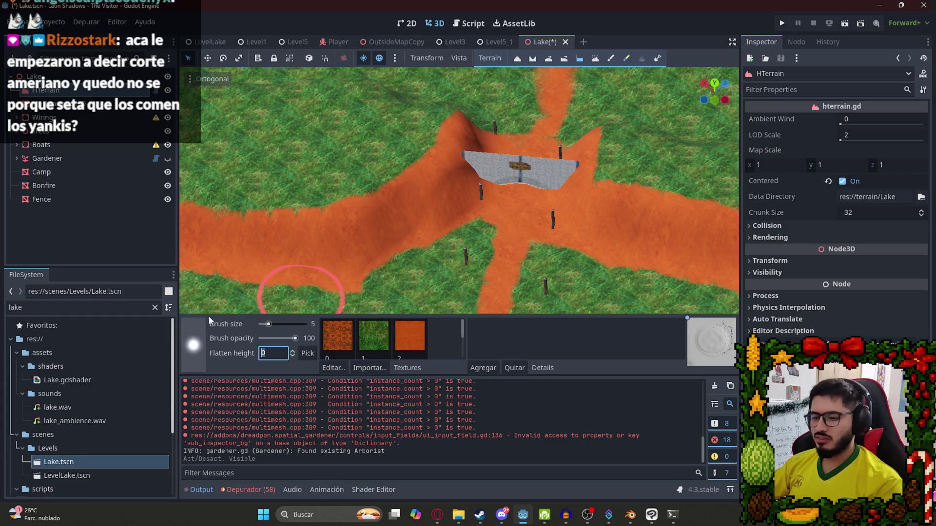
- Flatten mounds at height 4 on the slopes beside the fence, undoing several trial strokes
mouse_move(412, 145)
mouse_down()
mouse_move(397, 132)
mouse_move(517, 236)
mouse_move(394, 274)
mouse_up()
key(ctrl+z)
scroll(278, 347, up, 1)
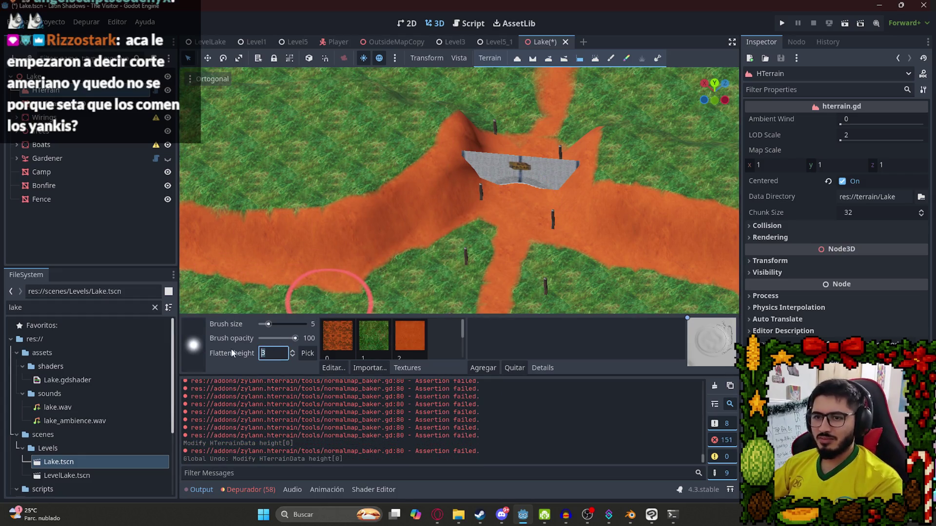
mouse_move(408, 120)
mouse_down()
mouse_move(400, 141)
mouse_move(411, 131)
mouse_move(471, 148)
mouse_up()
key(ctrl+z)
mouse_move(552, 138)
mouse_down()
mouse_move(523, 107)
mouse_move(536, 119)
mouse_move(655, 78)
mouse_move(612, 240)
mouse_move(631, 216)
mouse_move(630, 160)
mouse_up()
key(ctrl+z)
mouse_move(626, 124)
mouse_down()
mouse_move(675, 128)
mouse_move(648, 115)
mouse_move(642, 72)
mouse_move(644, 166)
mouse_up()
mouse_move(643, 208)
mouse_down()
mouse_move(646, 200)
mouse_move(627, 192)
mouse_move(653, 164)
mouse_move(563, 243)
mouse_up()
scroll(563, 243, up, 3)
click(674, 206)
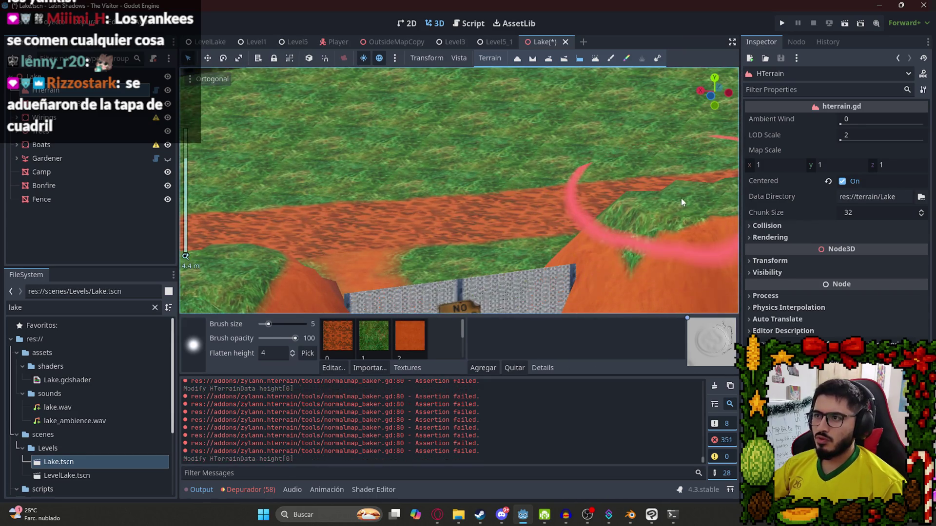
scroll(680, 197, down, 3)
drag(680, 194, 514, 205)
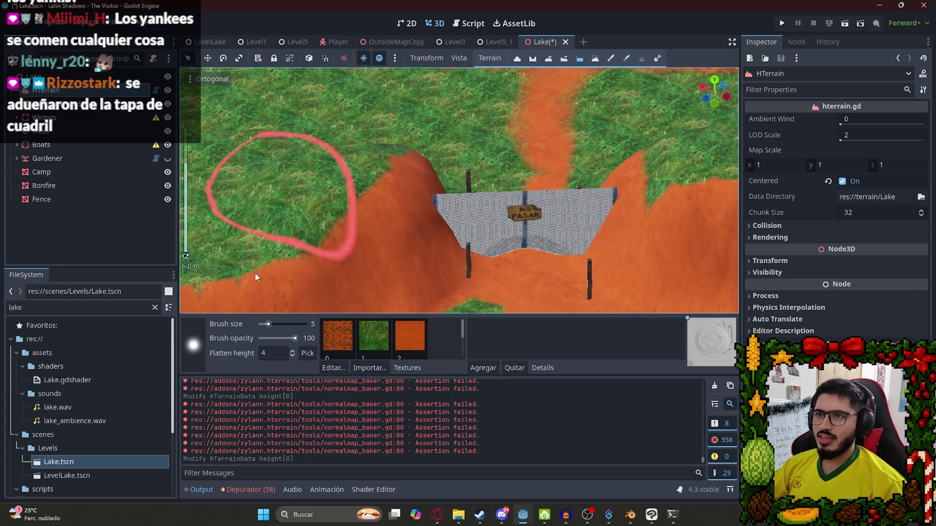
- Paint the mounds with the orange texture at brush size 2
click(410, 336)
click(261, 325)
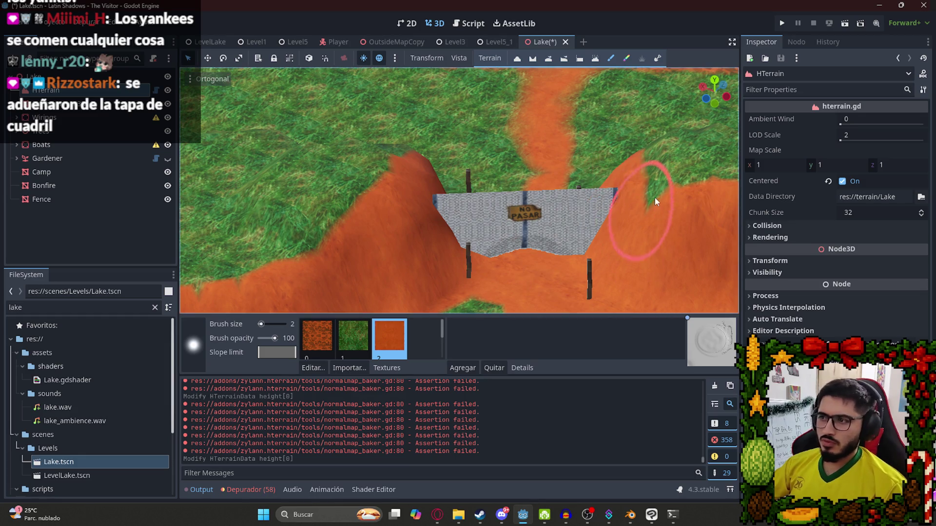
click(648, 175)
drag(400, 176, 466, 157)
scroll(577, 200, down, 3)
click(628, 191)
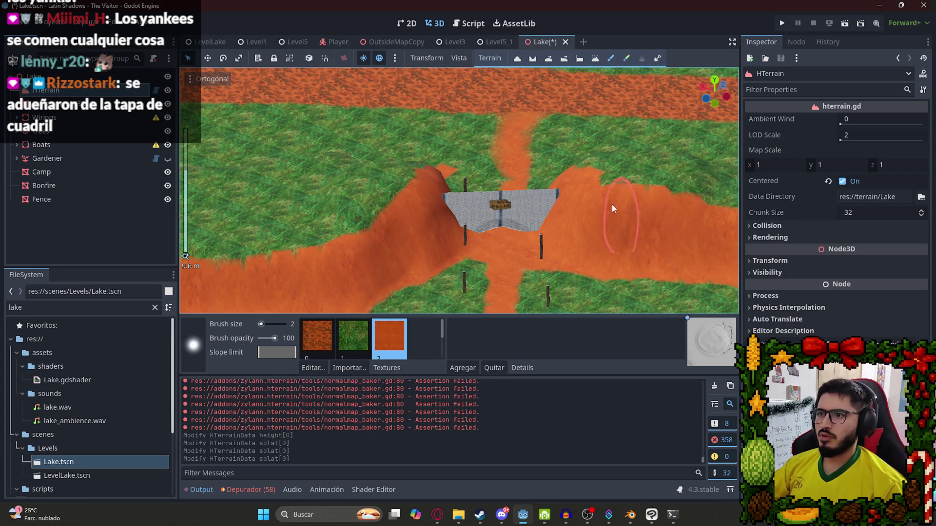
scroll(570, 176, down, 5)
- Save the Lake scene and make the Gardener's plants visible again
key(ctrl+s)
scroll(503, 210, up, 5)
click(68, 161)
click(46, 90)
scroll(463, 252, down, 6)
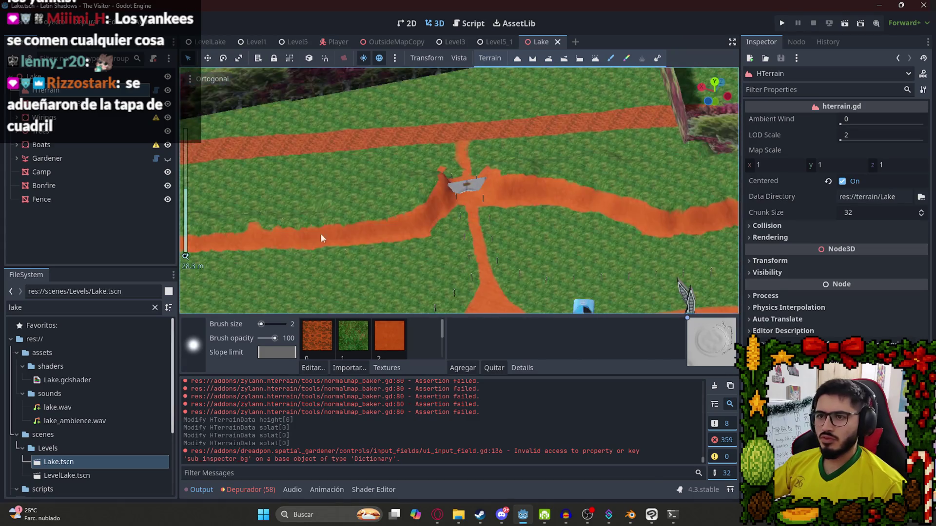
click(167, 160)
click(69, 161)
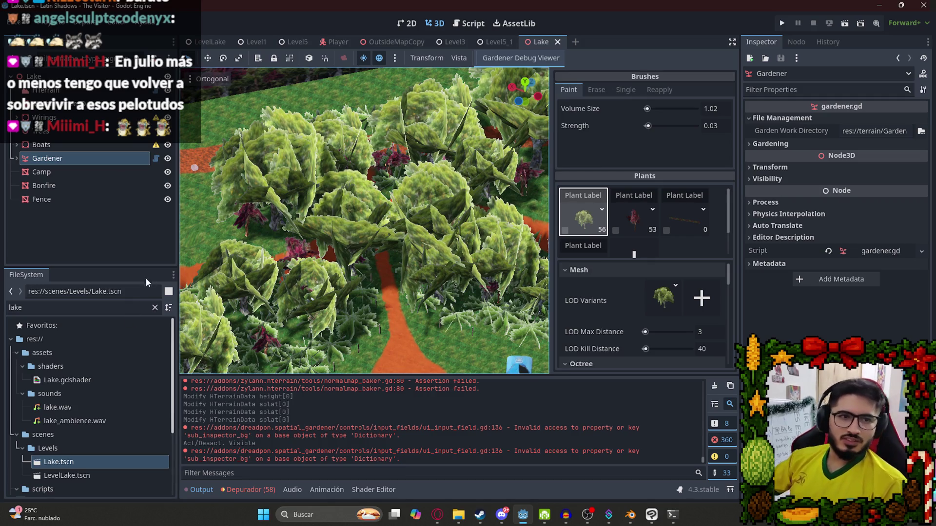
- Set the first two plant types' LOD Kill Distance to 40, saving after each
scroll(419, 209, down, 4)
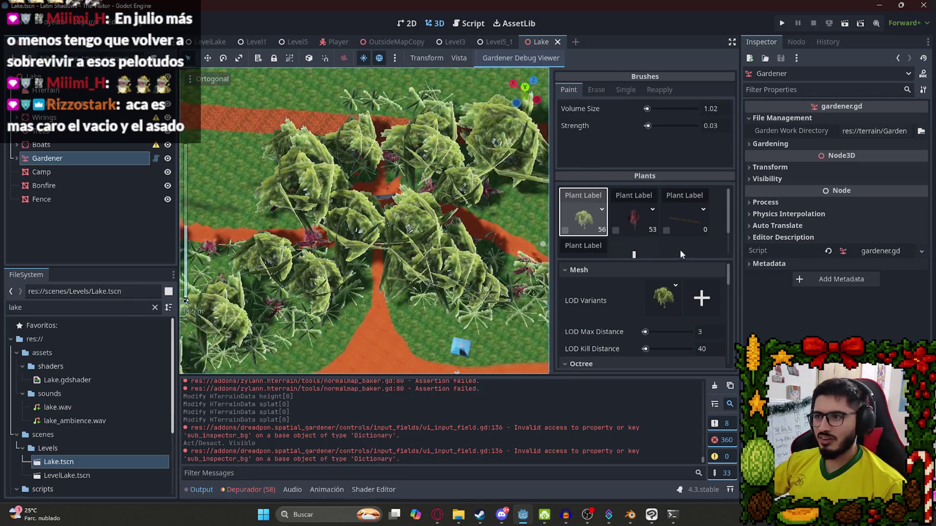
scroll(726, 298, down, 5)
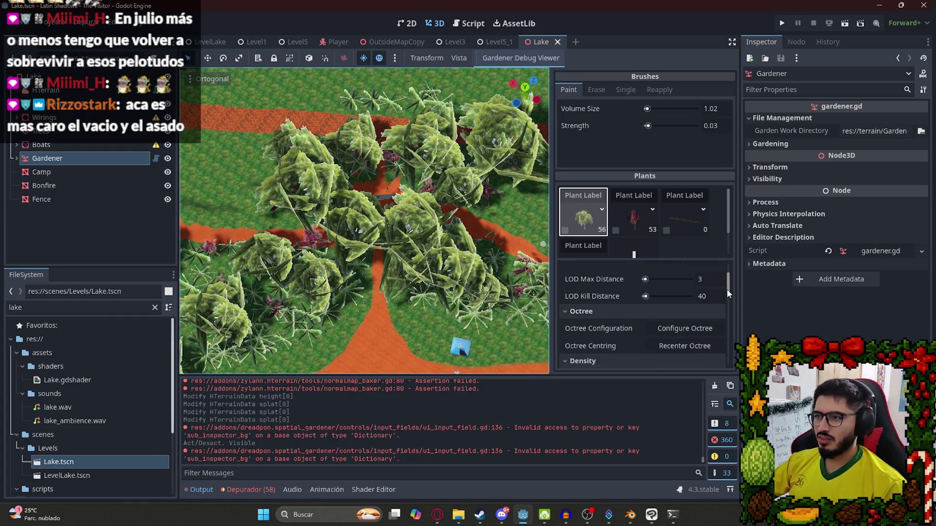
scroll(727, 302, up, 5)
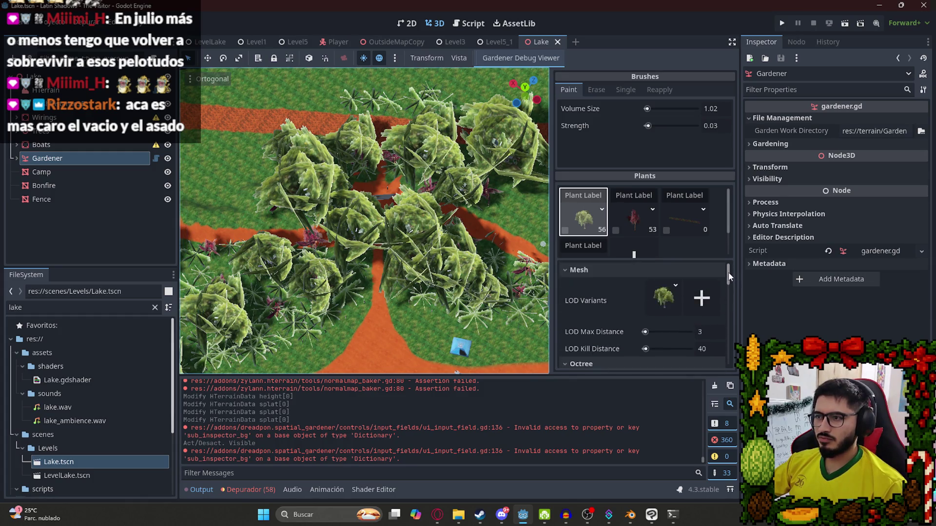
mouse_move(647, 349)
mouse_down()
mouse_move(745, 343)
mouse_move(628, 354)
mouse_move(651, 352)
mouse_up()
click(709, 349)
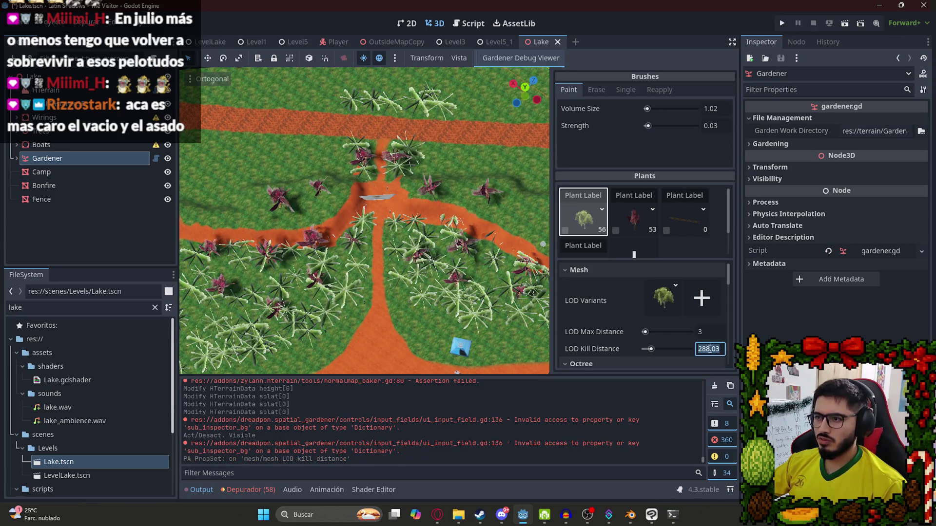
text(40)
key(Return)
key(ctrl+s)
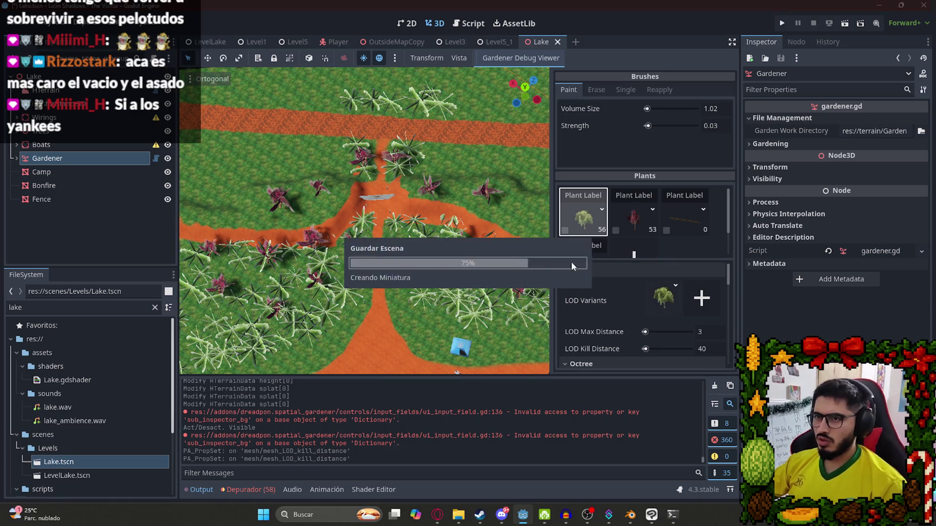
click(635, 221)
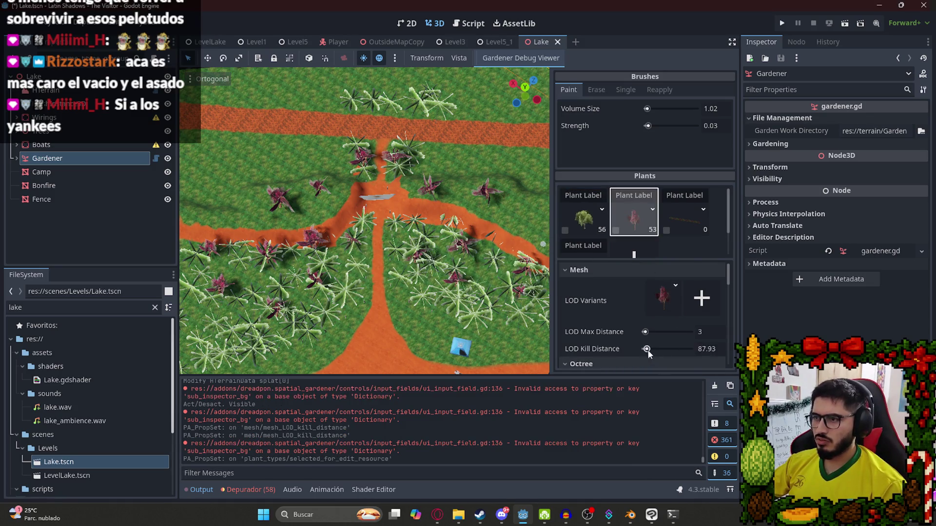
mouse_move(697, 346)
mouse_down()
mouse_move(560, 356)
mouse_move(614, 347)
mouse_up()
text(40)
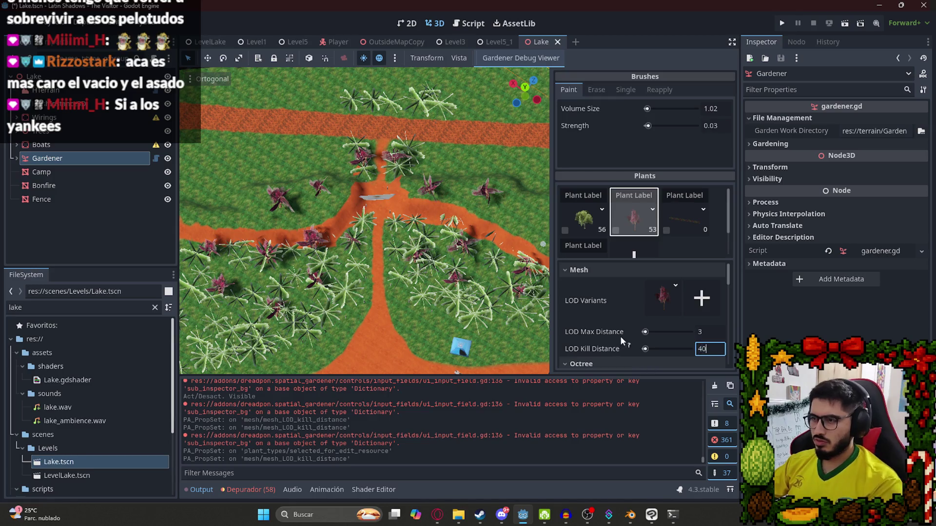
key(Return)
key(ctrl+s)
- Set the bottom plant type's LOD Kill Distance to 10 and orbit to check which plants vanish
scroll(597, 231, down, 1)
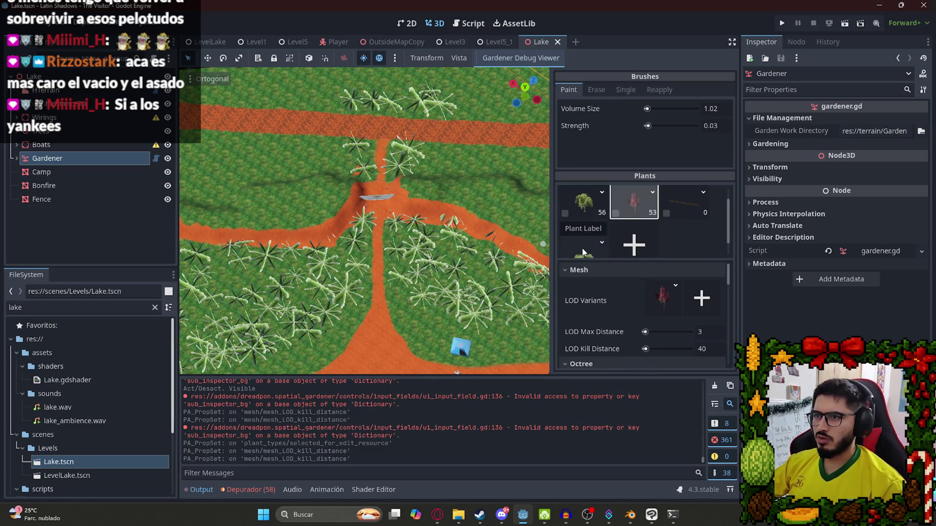
click(583, 253)
scroll(684, 328, down, 3)
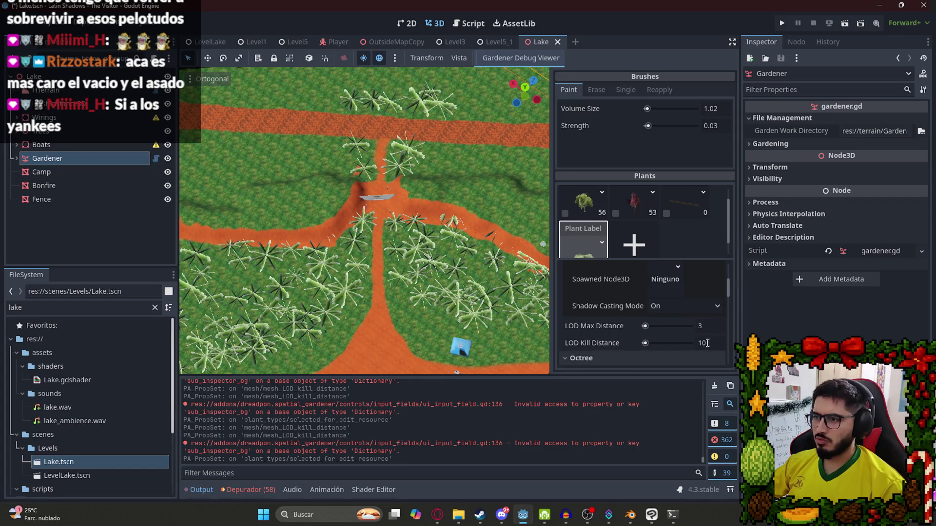
drag(649, 348, 633, 348)
click(710, 341)
text(10)
key(Return)
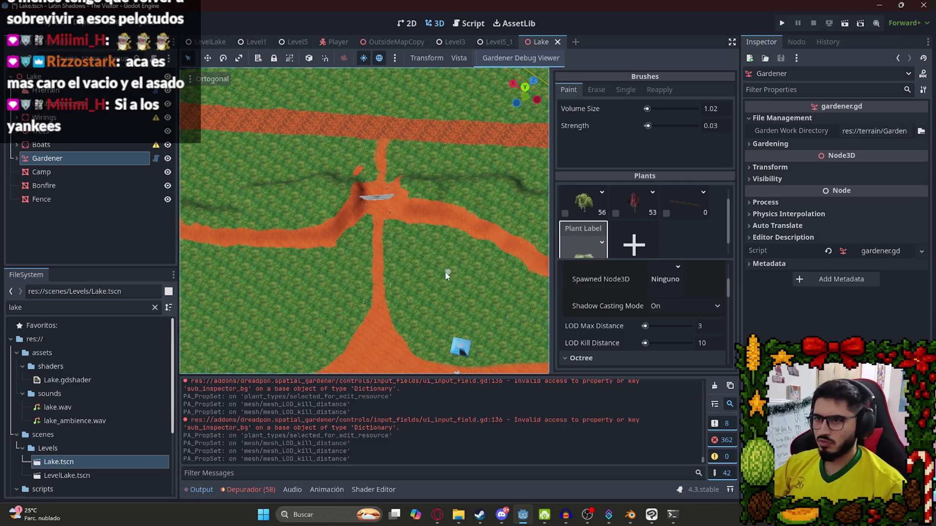
mouse_move(301, 286)
mouse_down()
mouse_move(361, 214)
mouse_move(352, 173)
mouse_move(293, 84)
mouse_up()
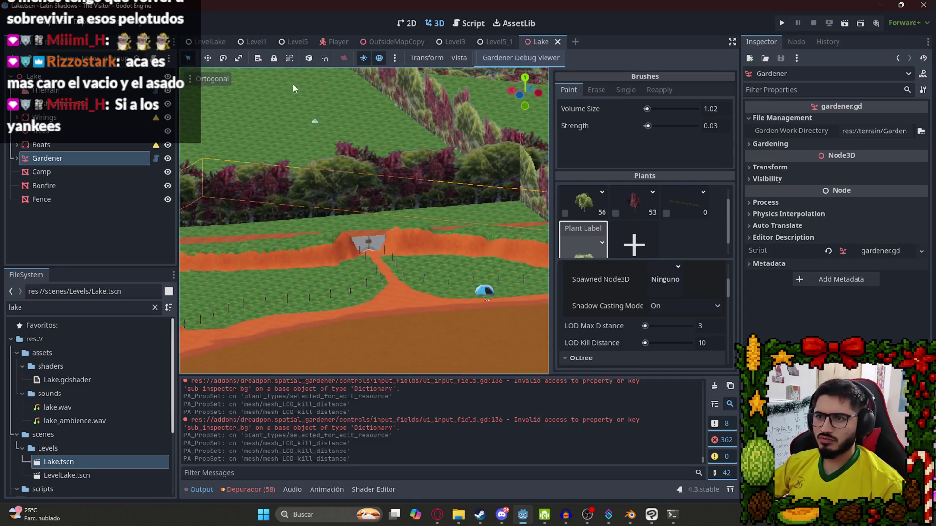
right_click(208, 41)
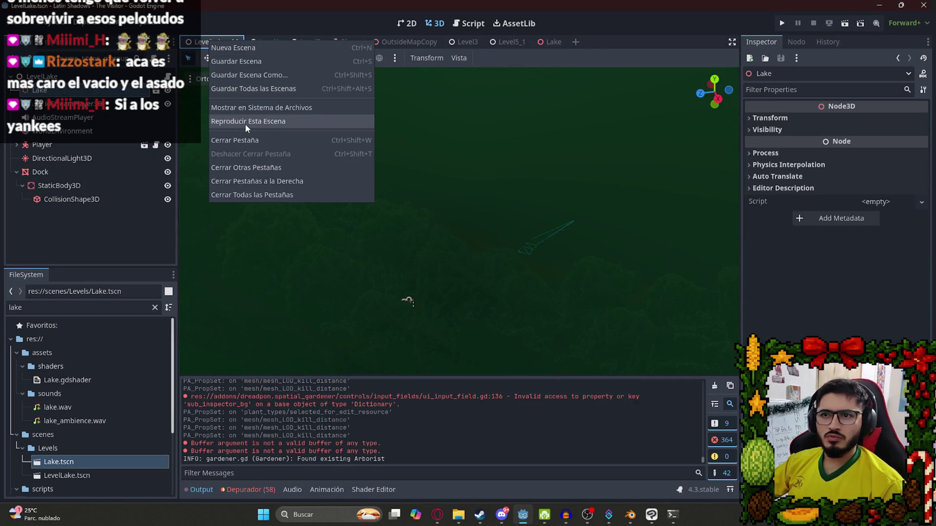
- Play-test the LevelLake scene briefly and quit back to the editor
click(244, 124)
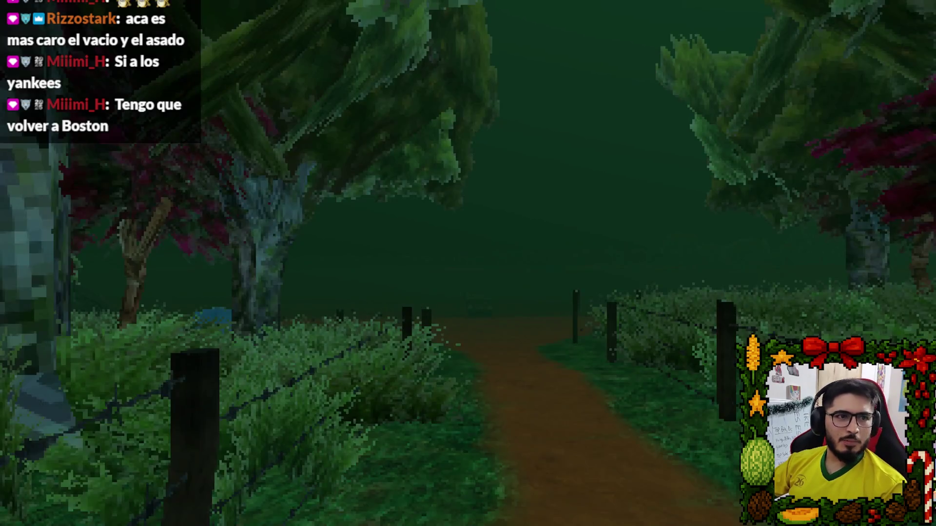
key(Escape)
click(502, 385)
click(262, 57)
click(237, 113)
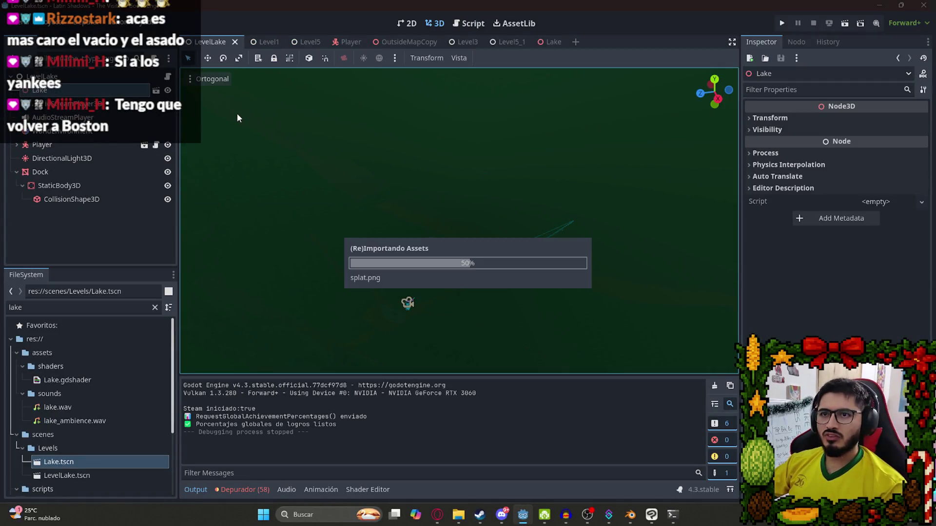
- Play LevelLake again, then quit and switch to the Level1 tab
right_click(222, 44)
click(285, 113)
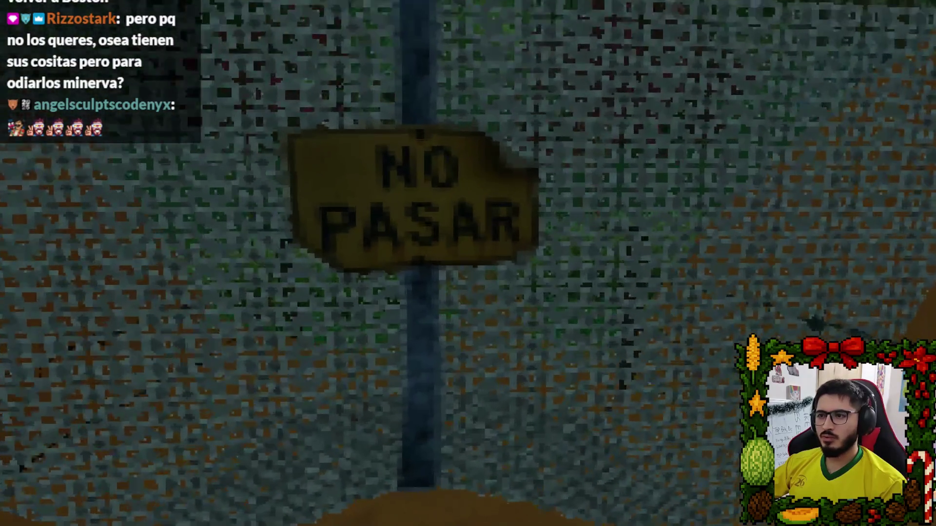
key(Escape)
click(501, 378)
click(264, 39)
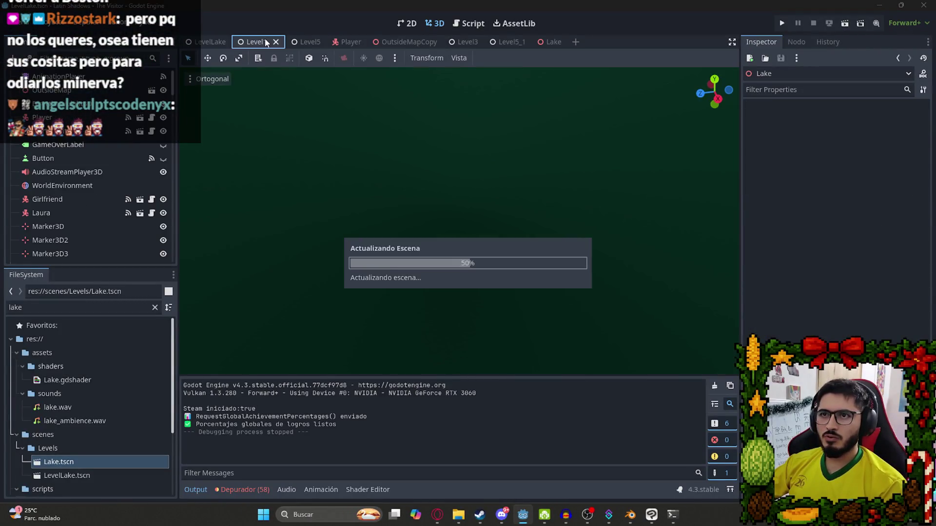
- Switch to the OutsideMapCopy scene and select its Gardener node
click(397, 41)
mouse_move(466, 183)
mouse_down()
mouse_move(438, 180)
mouse_move(411, 155)
mouse_move(410, 233)
mouse_up()
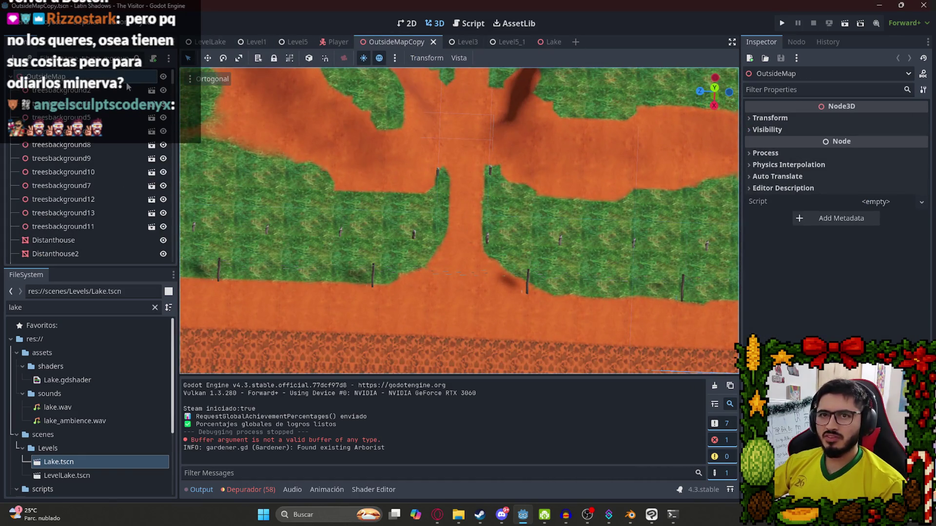
scroll(78, 98, up, 3)
click(74, 96)
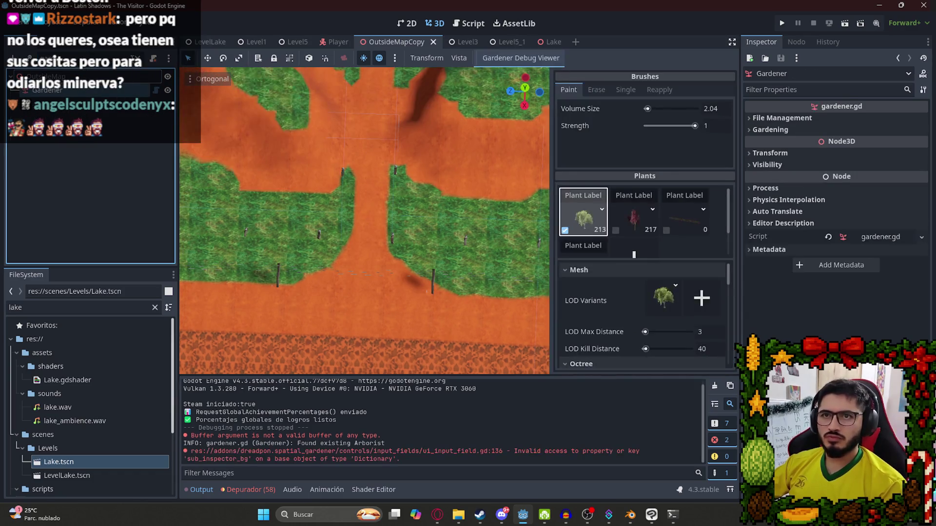
scroll(582, 220, down, 2)
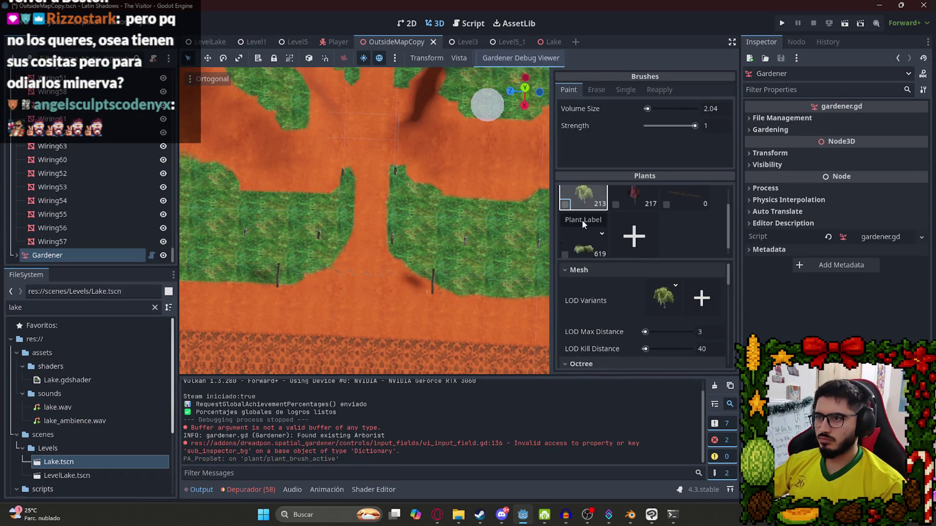
- Set the 619-instance grass plant's LOD Kill Distance to -1, test-paint and undo a plant
click(585, 220)
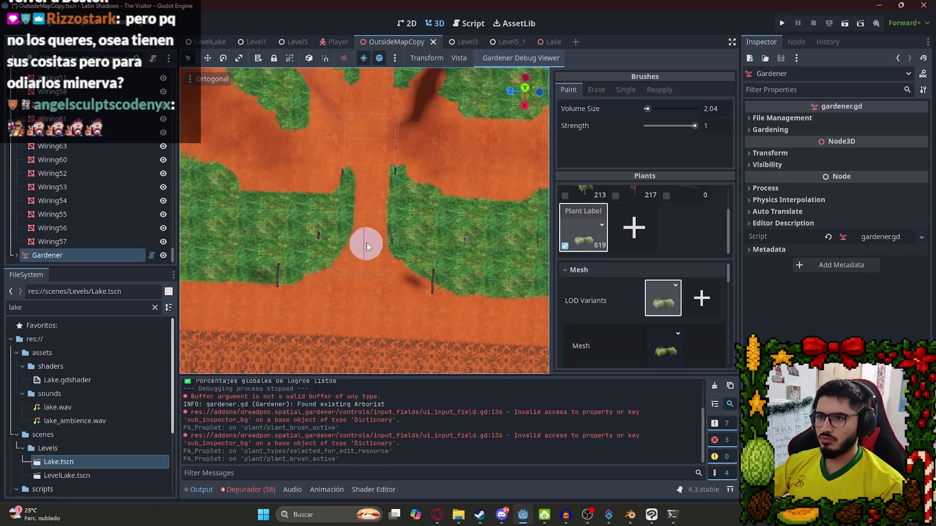
drag(730, 269, 729, 288)
drag(654, 335, 638, 334)
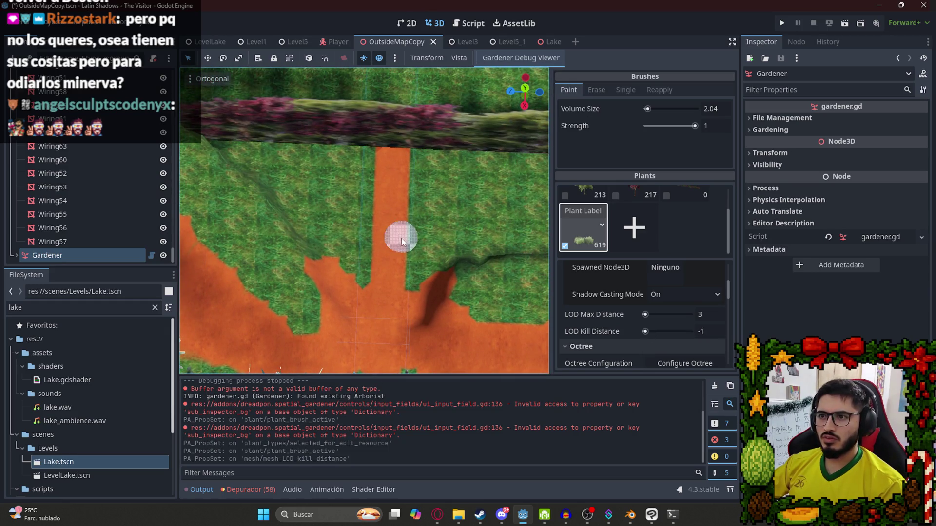
click(431, 230)
key(ctrl+z)
mouse_move(433, 229)
mouse_down()
mouse_move(434, 142)
mouse_move(320, 124)
mouse_up()
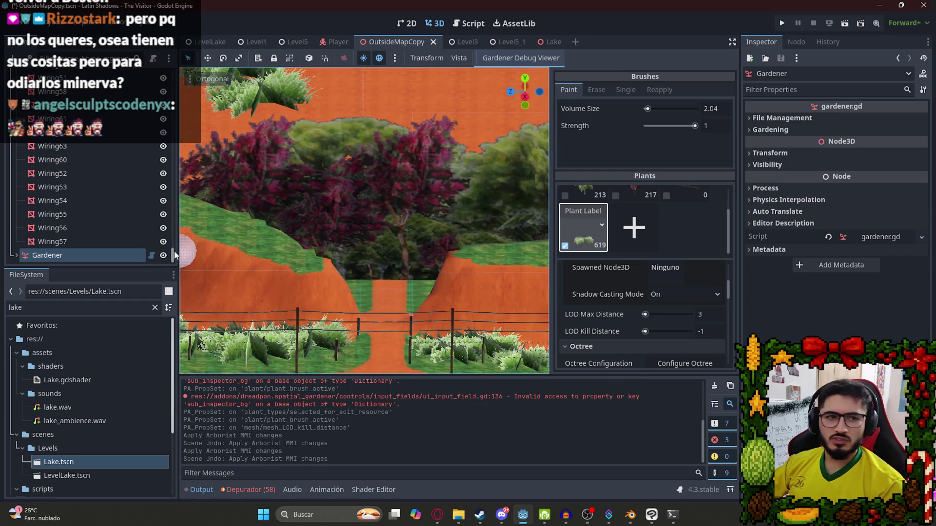
scroll(174, 254, up, 3)
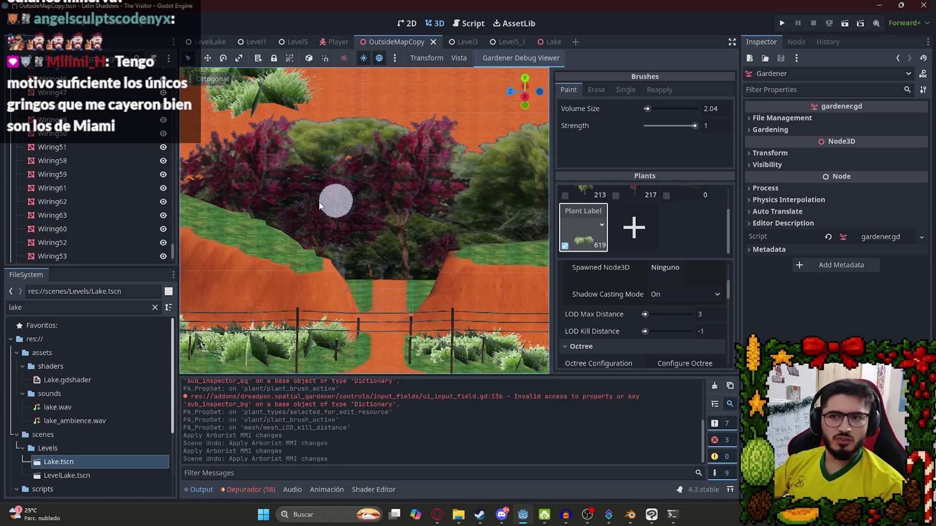
mouse_move(171, 253)
mouse_down()
mouse_move(171, 73)
mouse_move(174, 96)
mouse_up()
scroll(397, 224, up, 3)
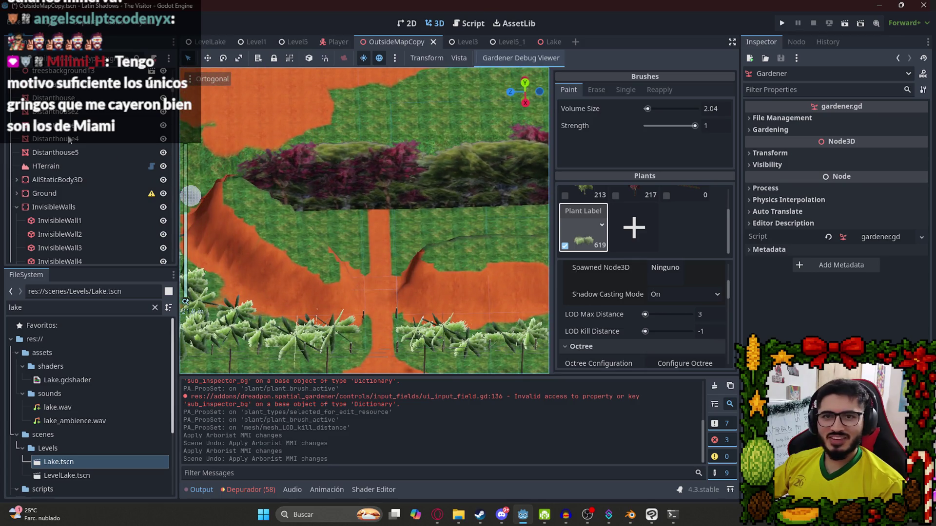
- Select InvisibleWalls, frame it in view and shift the walls along the z axis
double_click(54, 207)
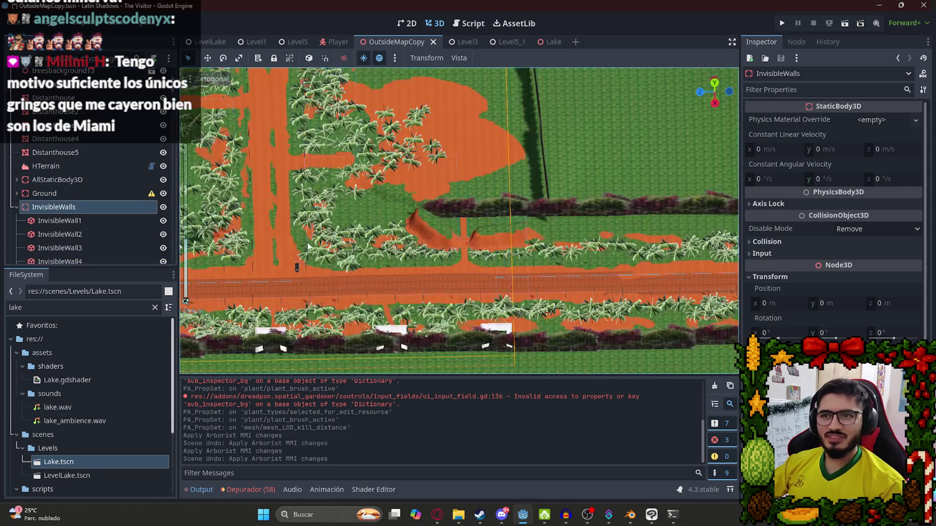
drag(354, 236, 238, 223)
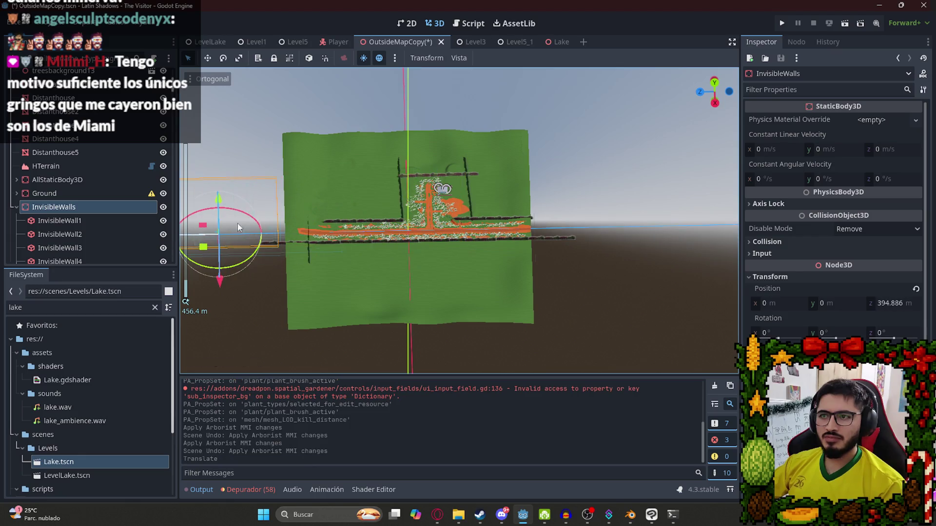
scroll(238, 224, up, 10)
- Select the Gardener and paint grass plants beside the road, undoing misplaced ones
click(55, 166)
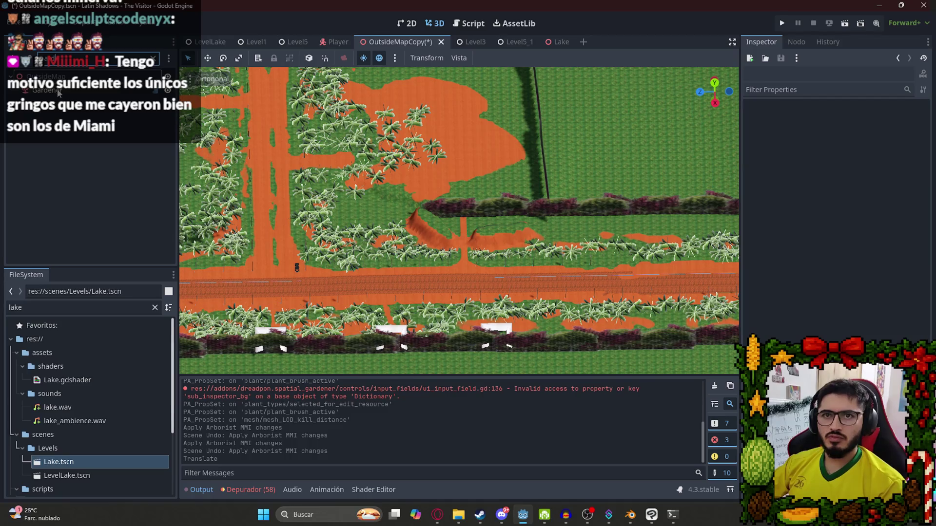
click(57, 93)
scroll(485, 222, down, 5)
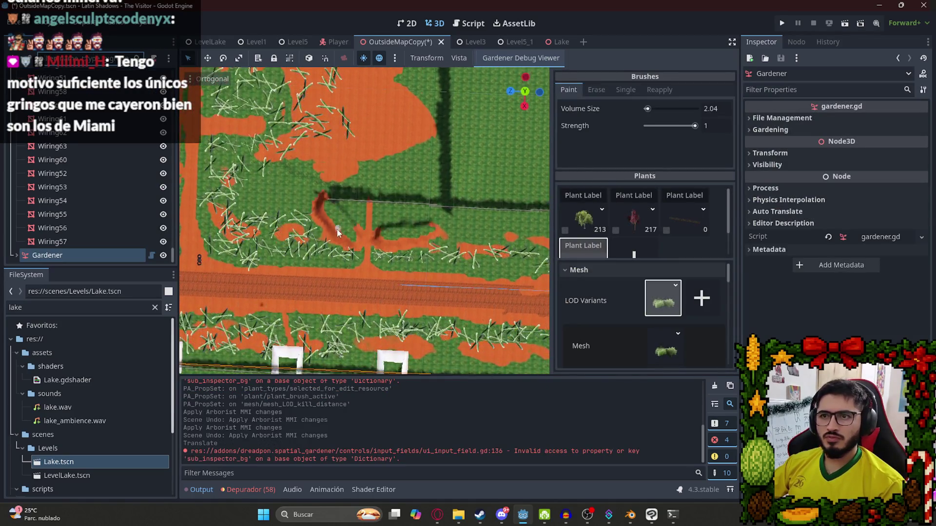
mouse_move(486, 222)
mouse_down()
mouse_move(516, 219)
mouse_move(431, 147)
mouse_up()
scroll(317, 215, up, 5)
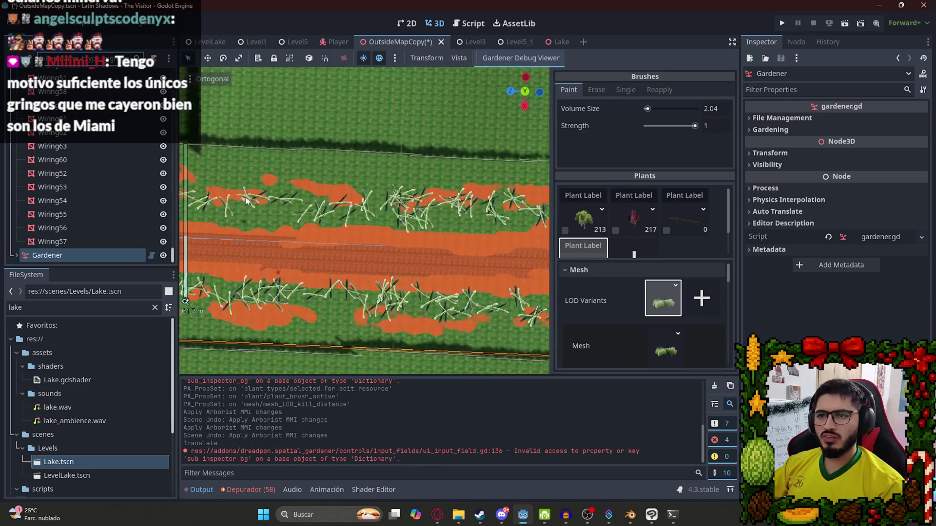
scroll(379, 238, up, 5)
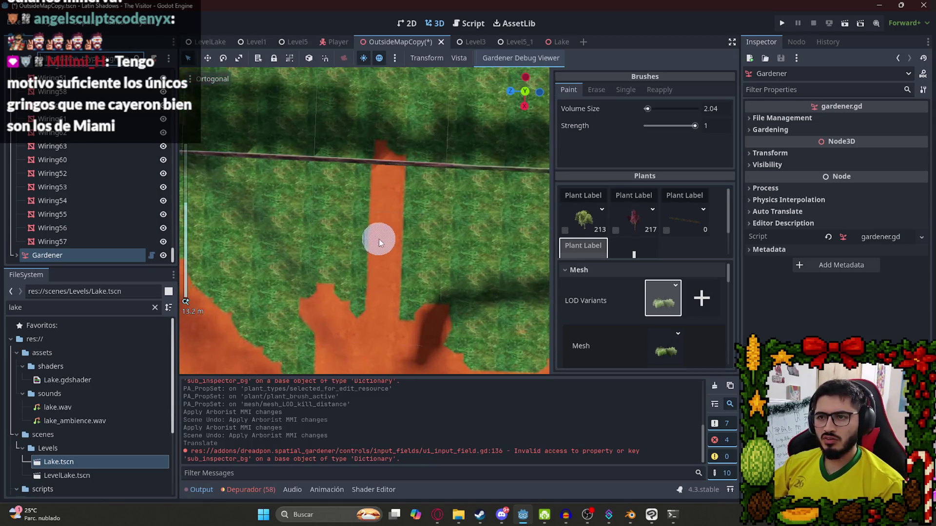
drag(410, 251, 363, 280)
key(ctrl+z)
click(344, 259)
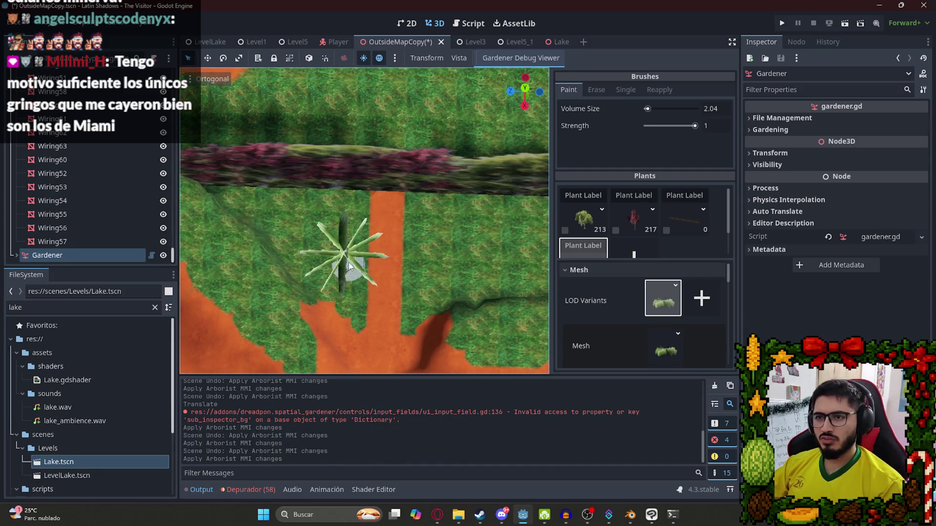
click(378, 215)
click(420, 218)
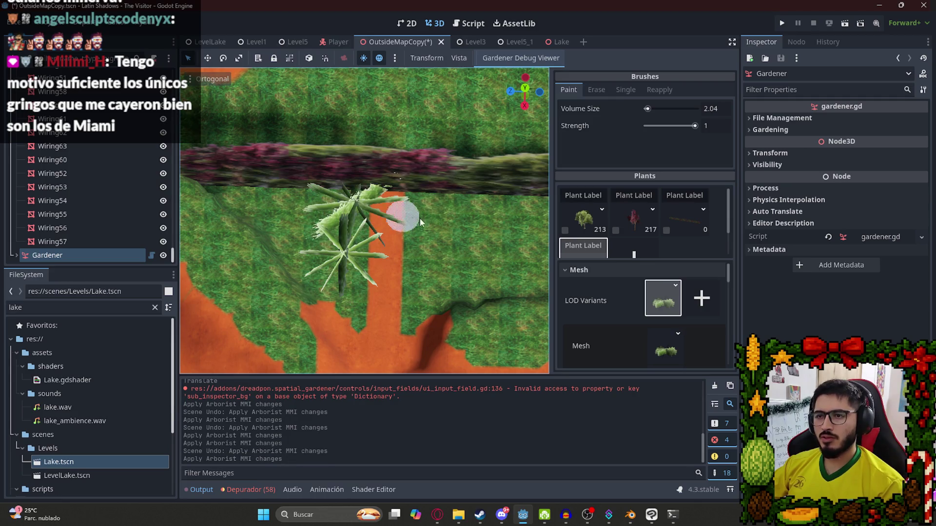
key(ctrl+z)
- Keep painting grass along the road and path, undoing stray plants
click(431, 207)
click(440, 270)
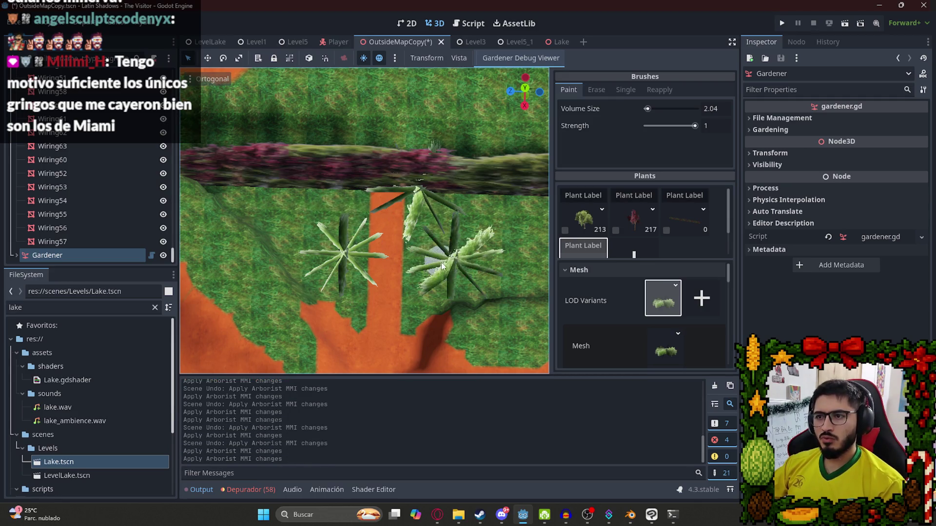
key(ctrl+z)
key(ctrl+z)
click(440, 273)
key(ctrl+z)
drag(430, 277, 445, 214)
click(433, 225)
key(ctrl+z)
key(ctrl+z)
key(ctrl+z)
click(432, 244)
key(ctrl+z)
click(438, 213)
click(437, 212)
click(341, 218)
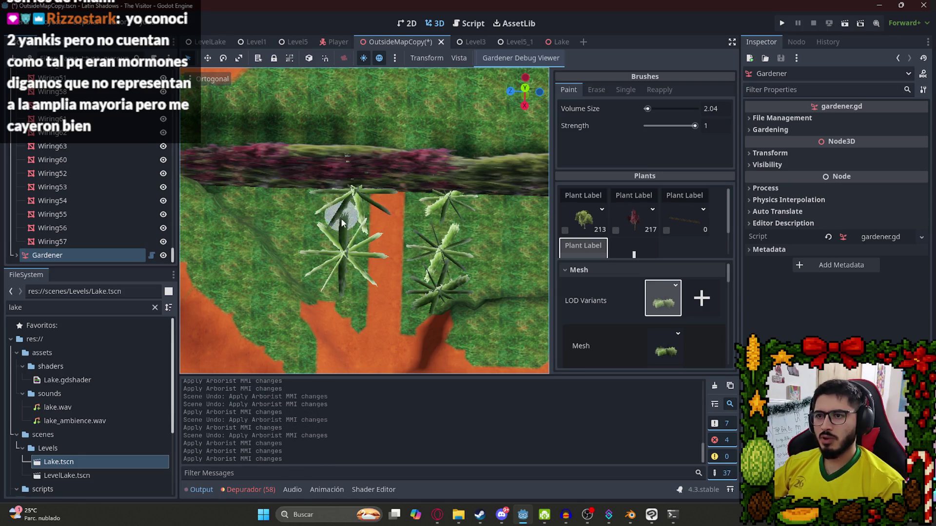
- From an angled view, add one more grass plant beside the path, undoing extras
mouse_move(338, 258)
mouse_down()
mouse_move(351, 288)
mouse_move(368, 278)
mouse_move(348, 317)
mouse_up()
click(351, 315)
key(ctrl+z)
click(351, 314)
key(ctrl+z)
click(350, 314)
key(ctrl+z)
mouse_move(354, 309)
mouse_down()
mouse_move(367, 343)
mouse_move(356, 288)
mouse_up()
click(352, 291)
mouse_move(391, 315)
mouse_down()
mouse_move(389, 207)
mouse_move(387, 276)
mouse_move(87, 142)
mouse_up()
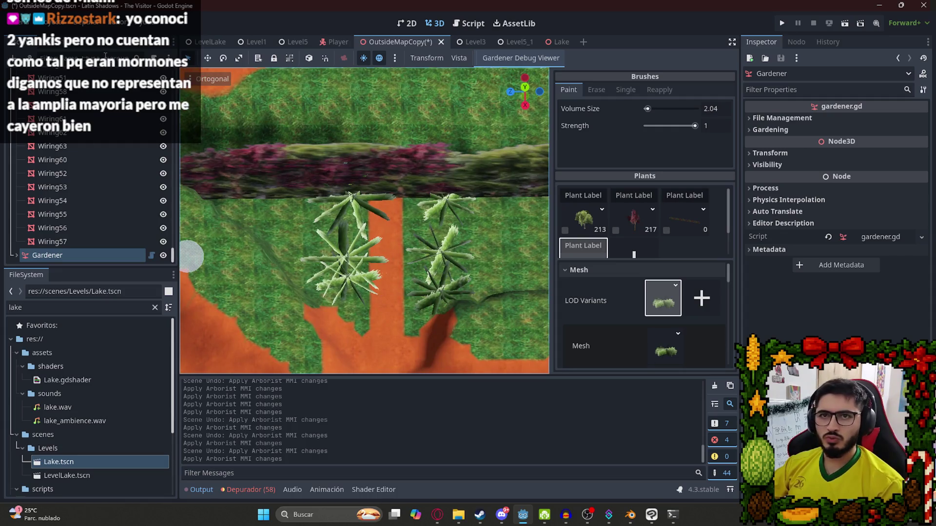
- Filter the scene tree by 'wall' and reset InvisibleWalls' position to 0, 0, 0
click(105, 55)
text(wall)
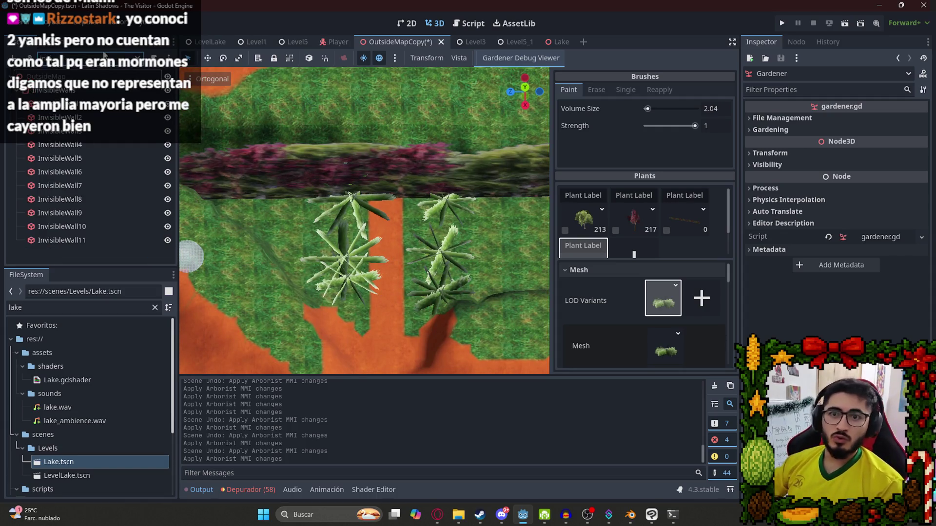
click(96, 93)
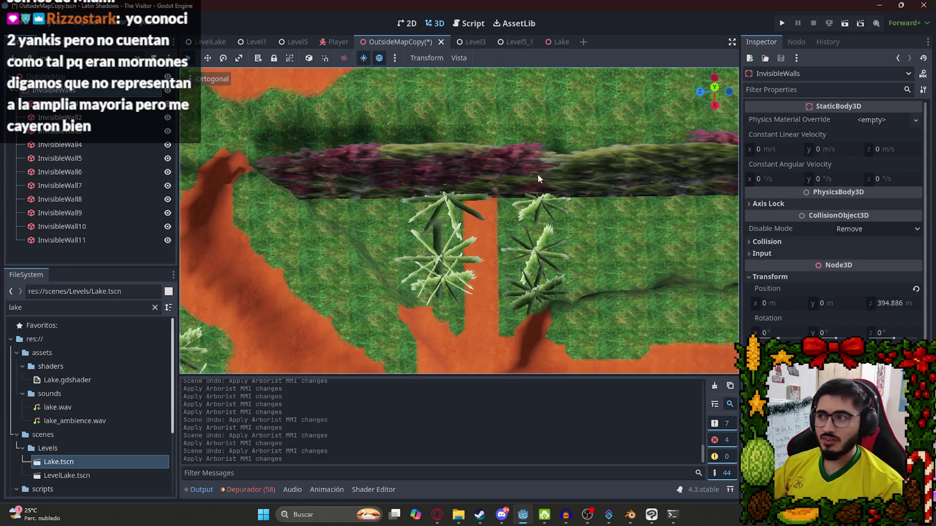
click(915, 289)
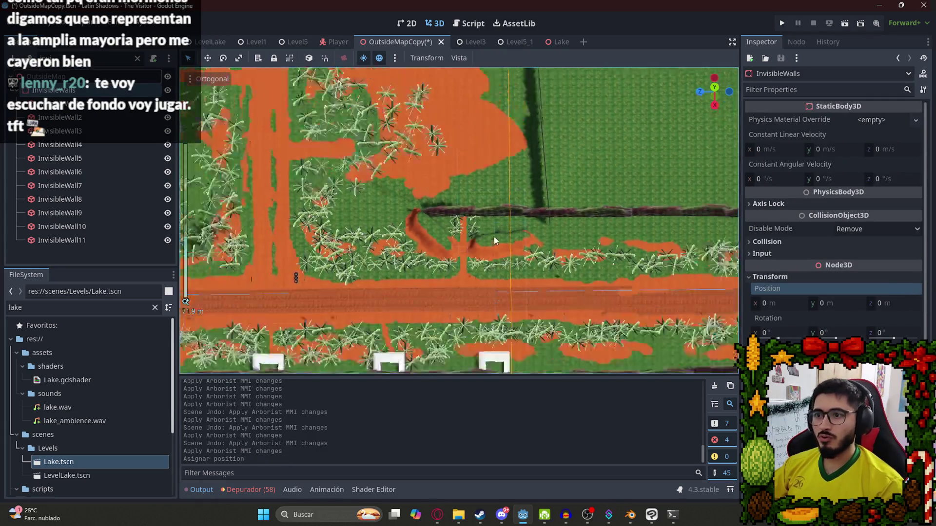
- Save the scene and select the Gardener to show its plant settings
key(ctrl+s)
scroll(401, 151, up, 5)
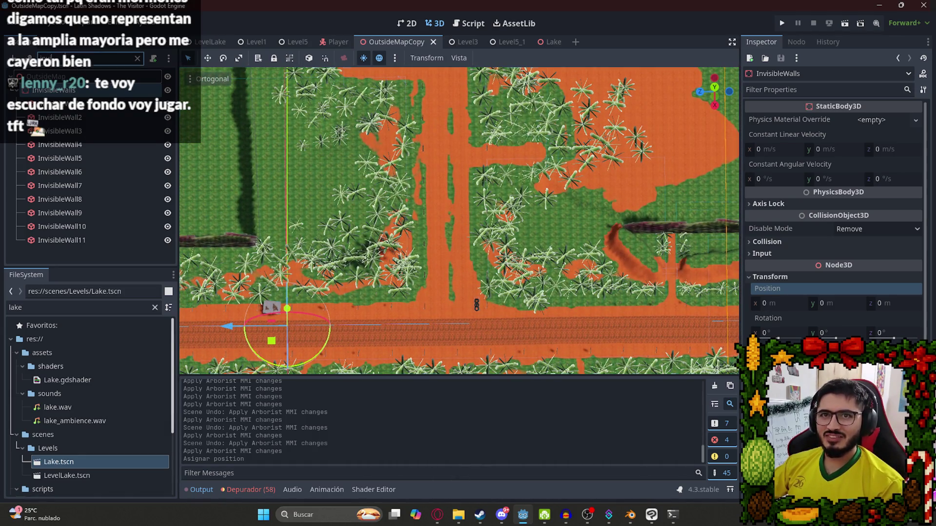
click(47, 90)
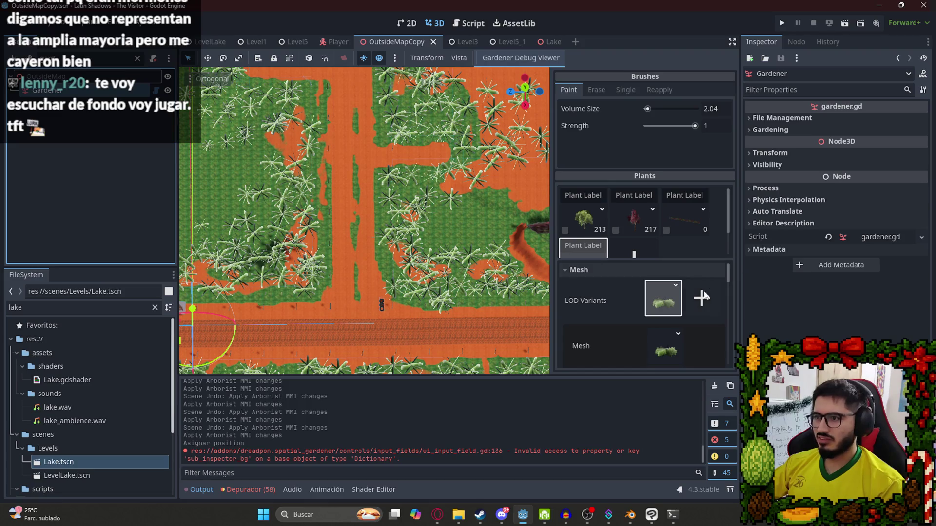
scroll(727, 223, down, 1)
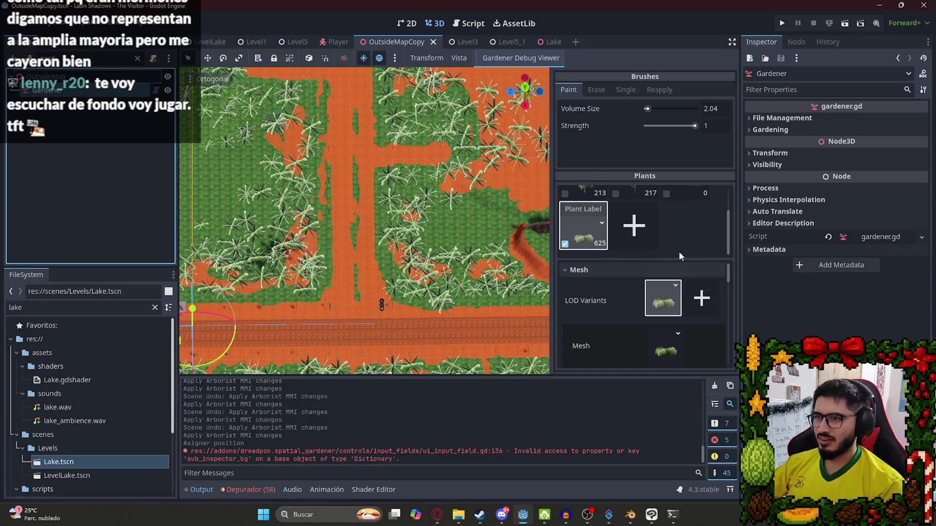
- Set the grass Plants Per 100 Units to 40 and LOD Kill Distance to 10
drag(724, 269, 728, 306)
click(715, 313)
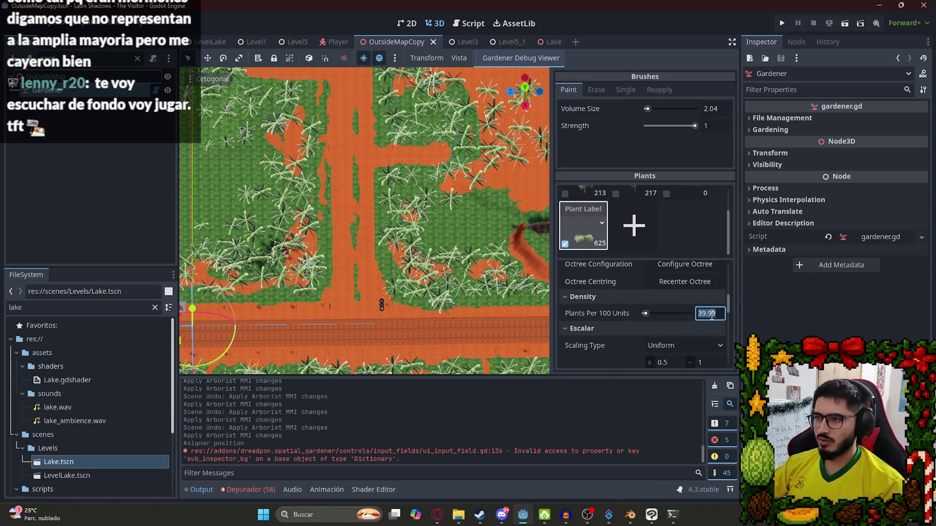
text(4)
key(Return)
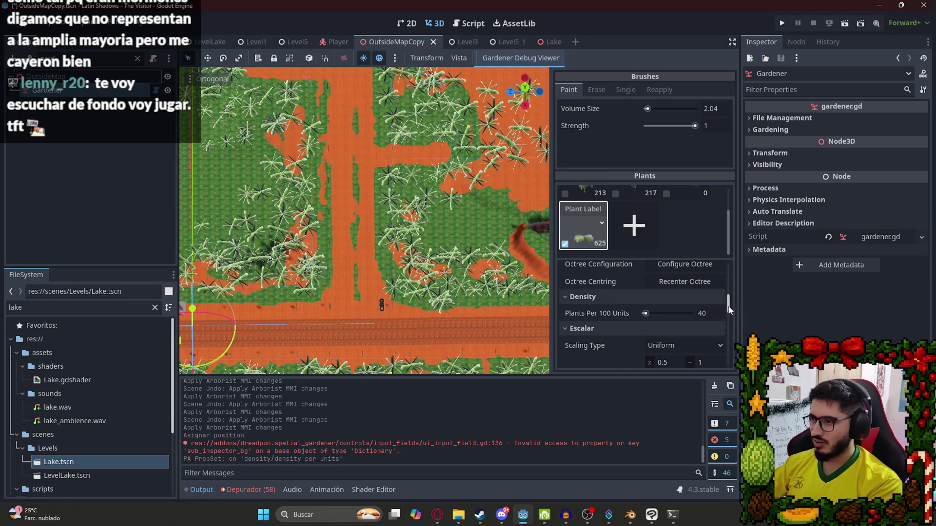
scroll(730, 297, up, 2)
click(722, 315)
text(10)
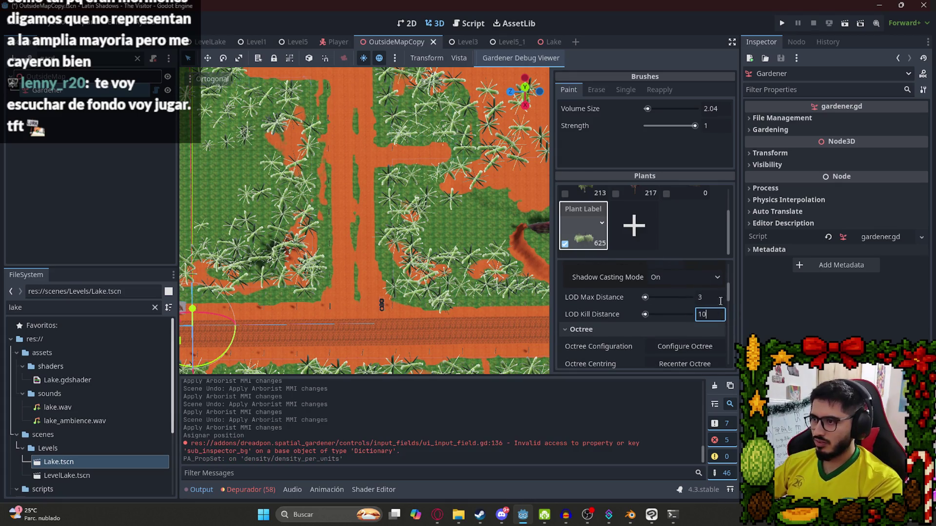
key(Return)
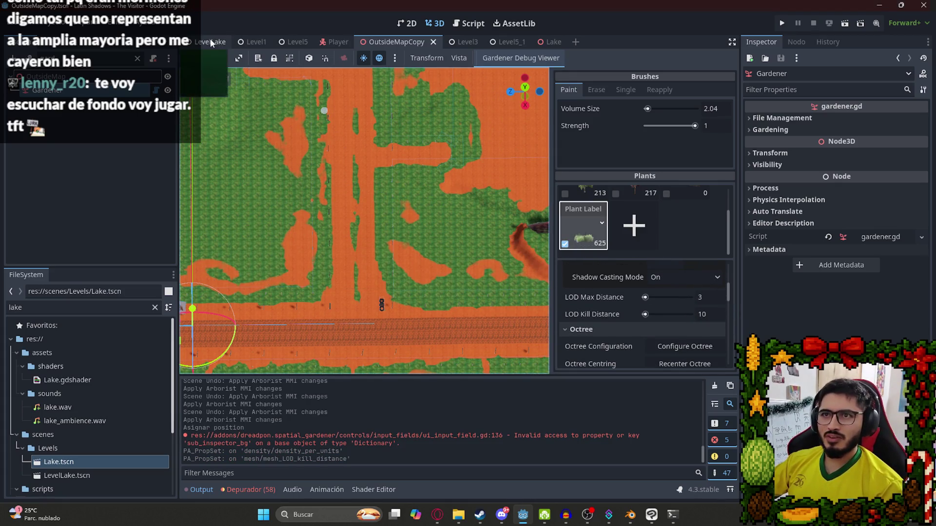
- Switch to the LevelLake scene tab and save it
click(210, 42)
right_click(209, 42)
click(230, 122)
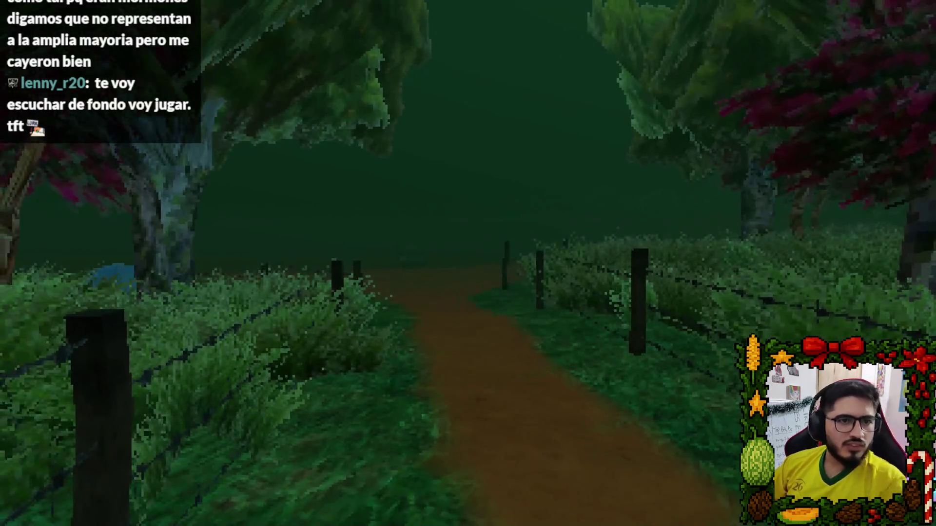
- Quit the running game to the editor and launch it again
key(Escape)
click(471, 380)
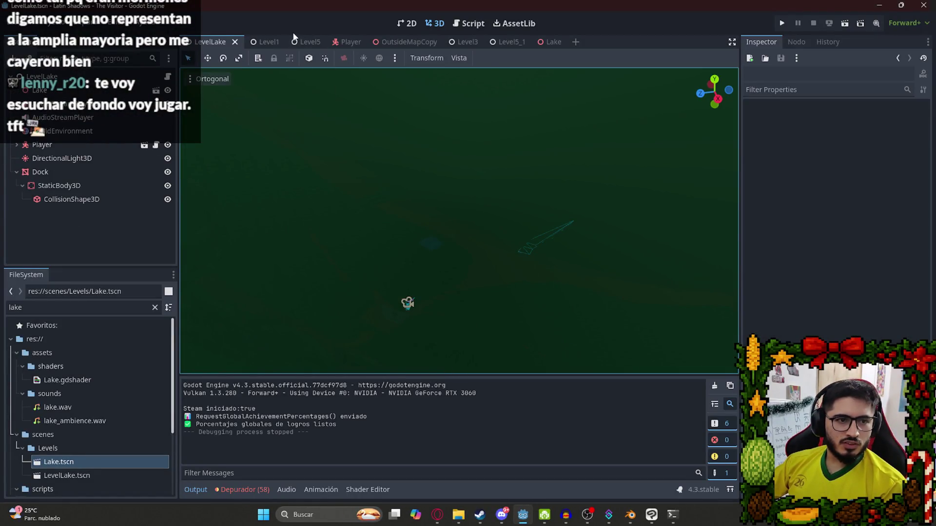
click(19, 23)
click(273, 122)
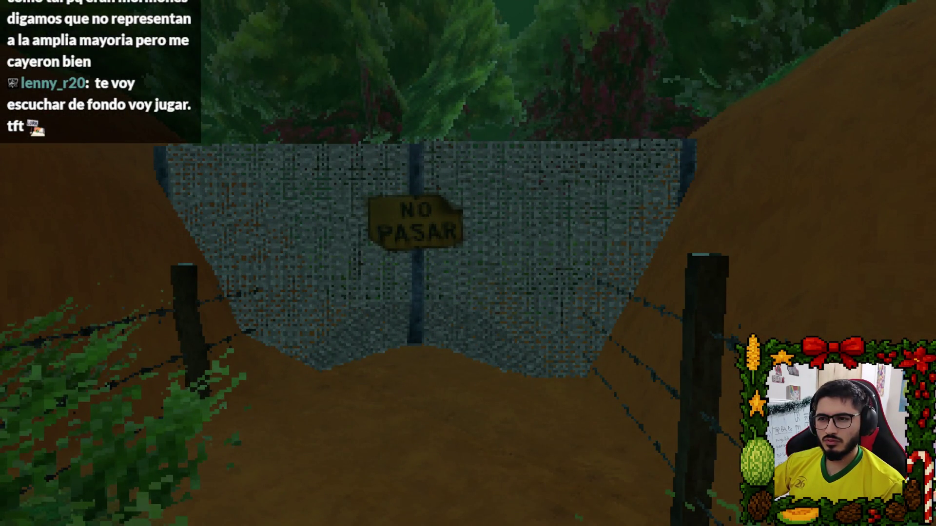
- Quit the game again and switch to the Level1 scene
key(Escape)
click(512, 373)
click(262, 44)
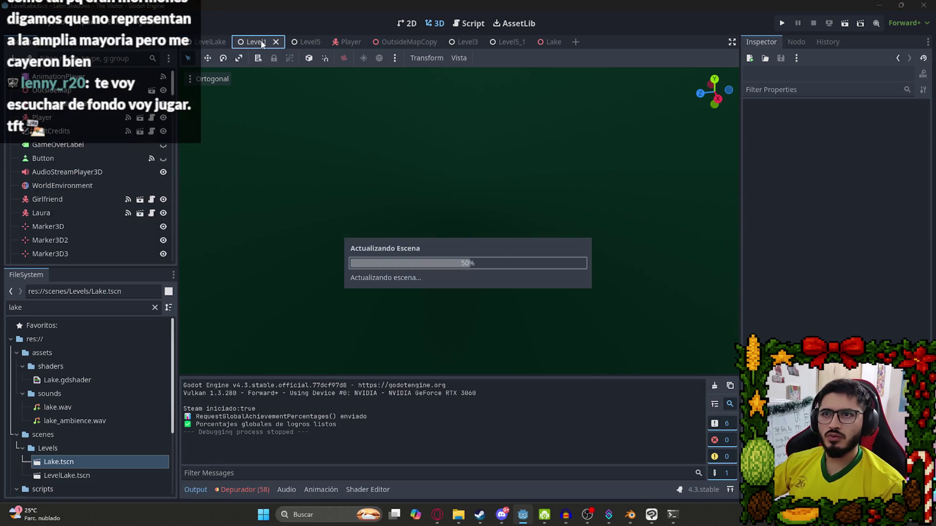
- Reload Level1, run the project, then play the Level1 scene on its own
right_click(262, 44)
click(282, 123)
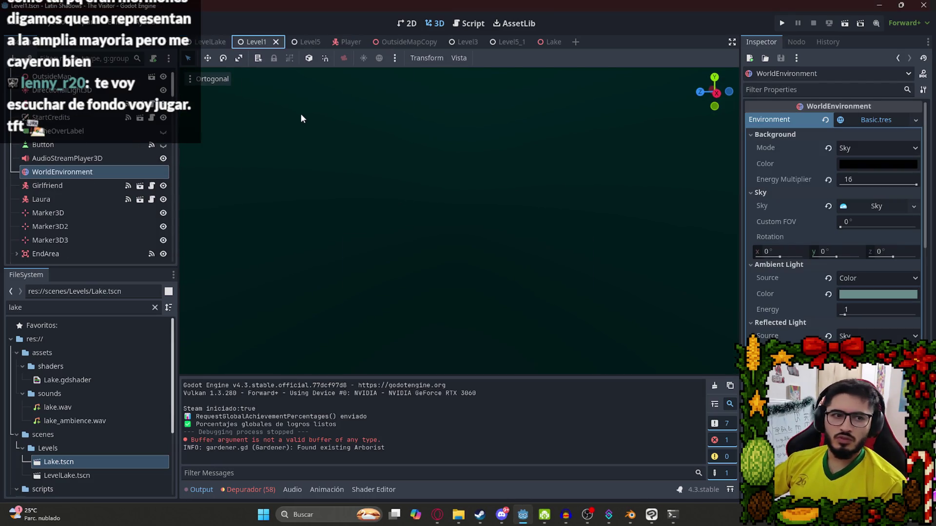
key(F5)
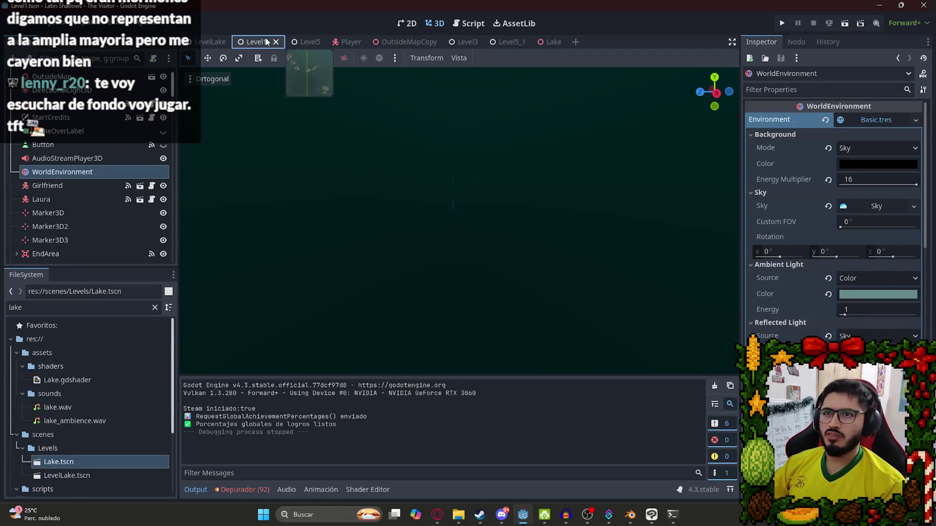
right_click(265, 40)
click(343, 119)
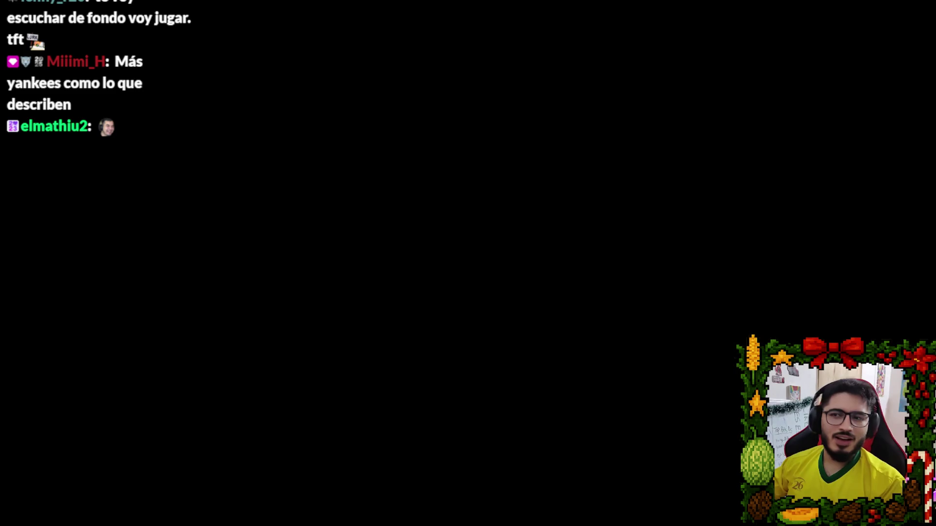
- Skip the cutscene, walk to the NO PASAR gate and quit to the editor
key(Escape)
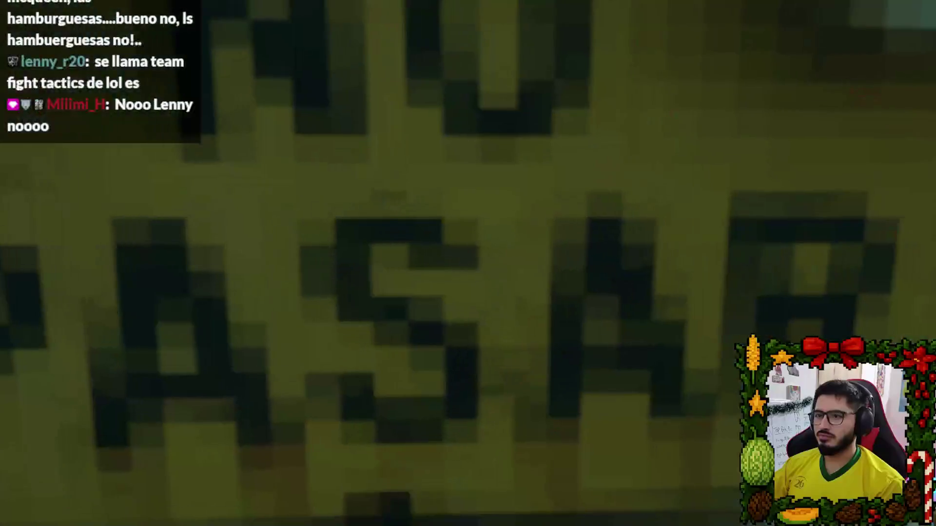
key(Escape)
click(466, 380)
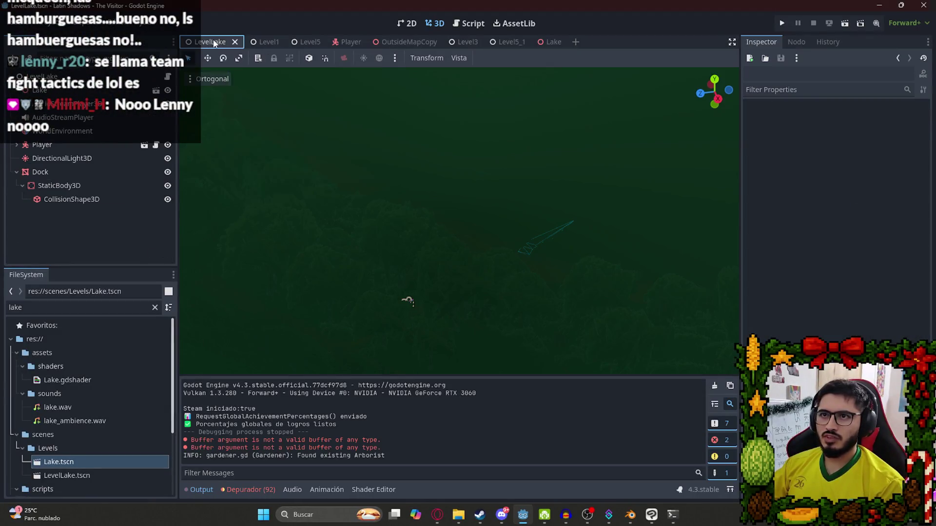
- Replay the current scene to view the fenced path, then quit back to the editor
right_click(215, 42)
click(268, 121)
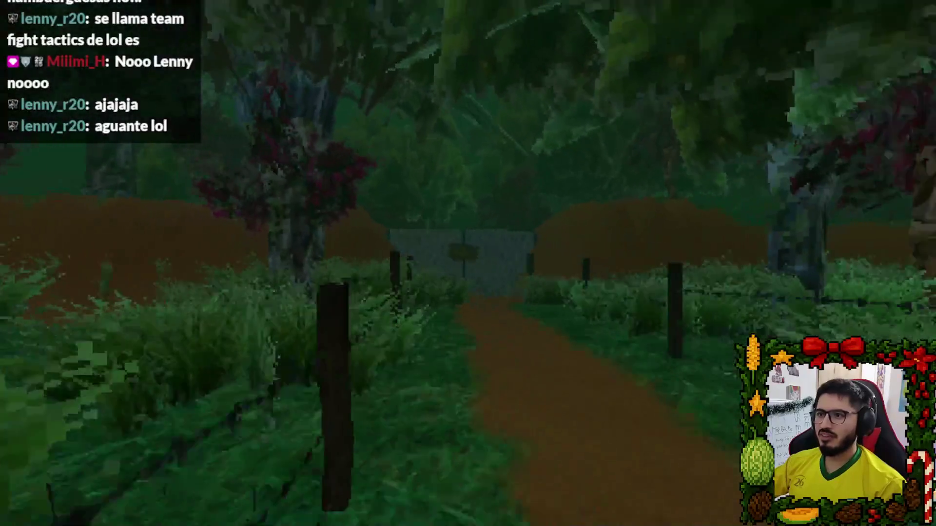
key(Escape)
click(468, 383)
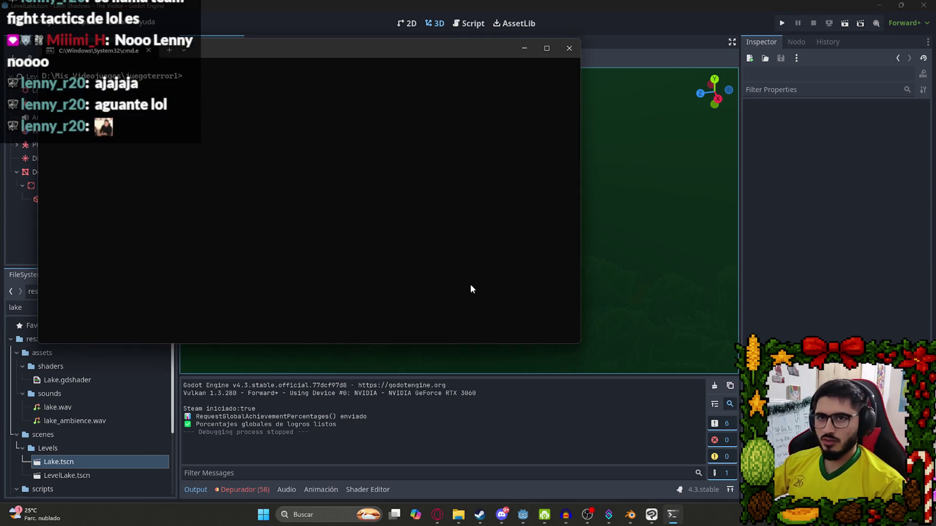
- Check git status and stage all changes with git add
text(git status)
key(Return)
text(git a)
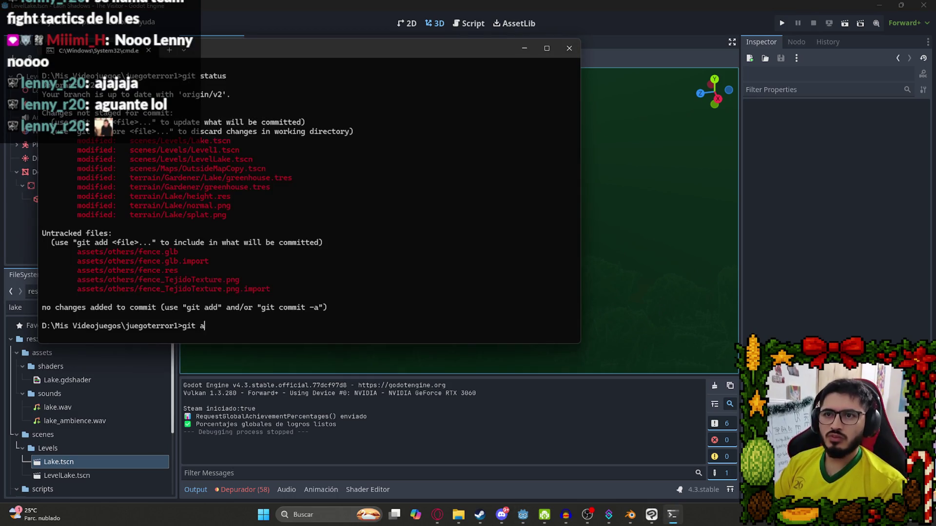
text(dd .)
key(Return)
- Commit the changes with message "feat: Tejido en Nivel 1 y en Lago"
text(git commit 'm)
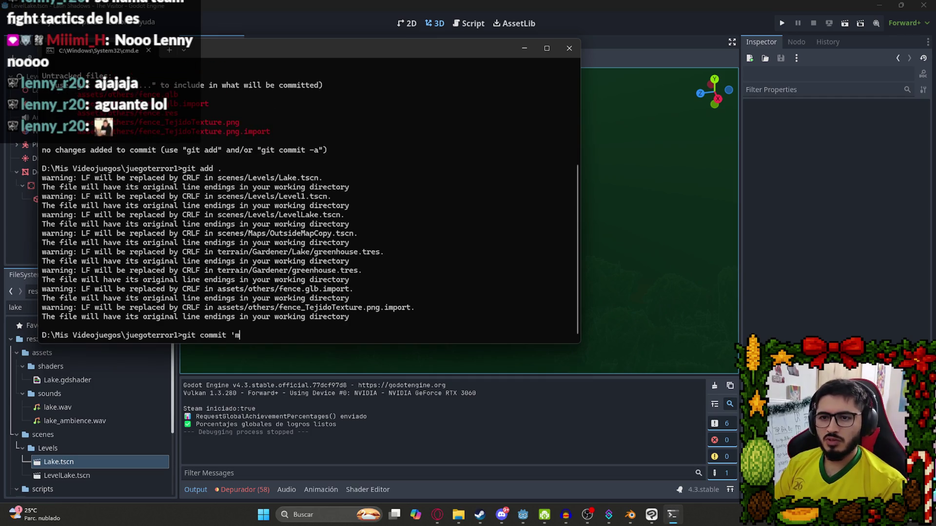
key(BackSpace)
key(BackSpace)
text(-m)
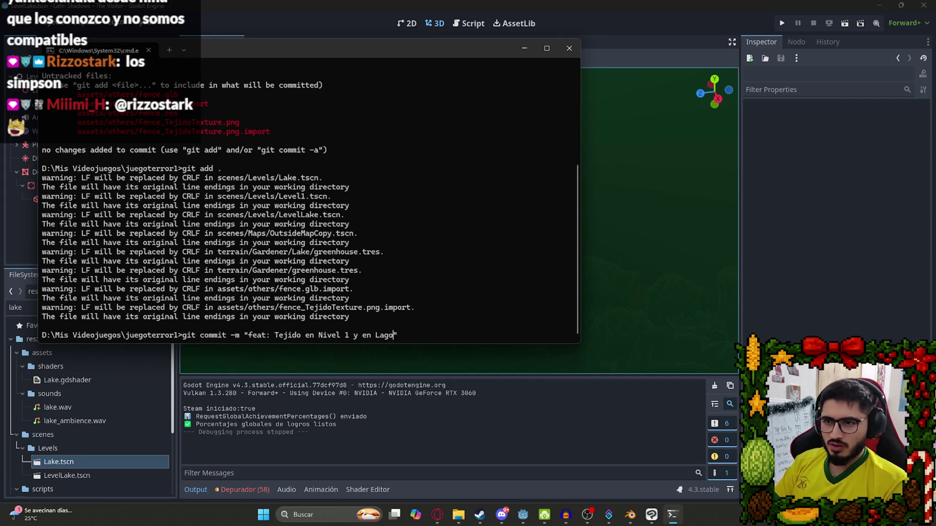
key(Return)
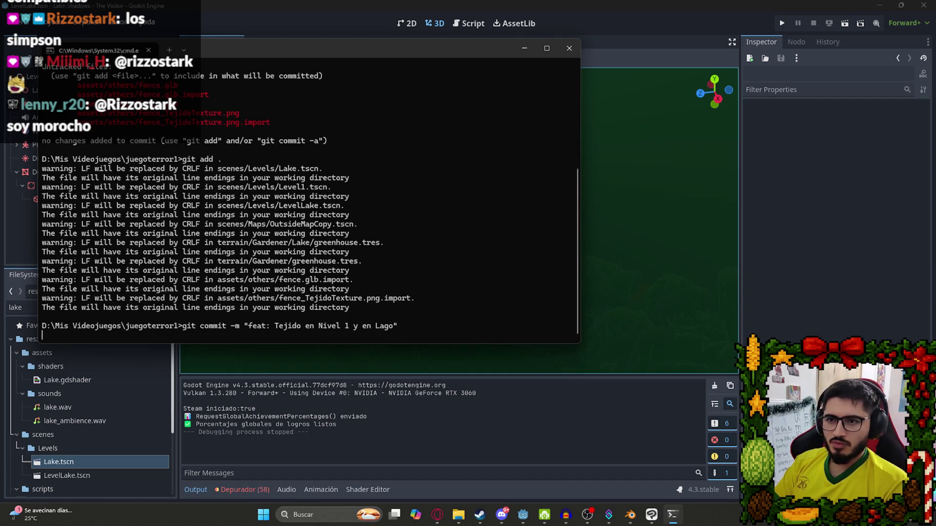
- Push the commit to the remote with git push
text(git push)
key(Return)
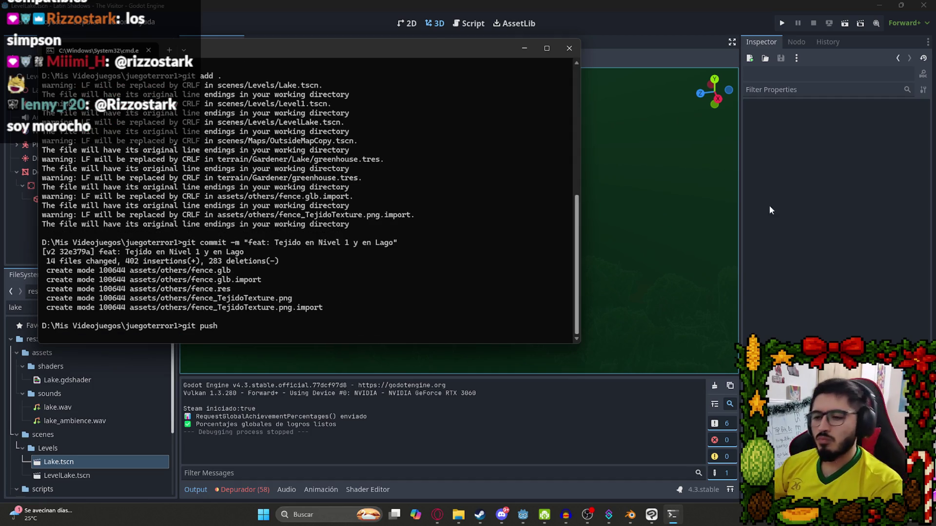
click(437, 514)
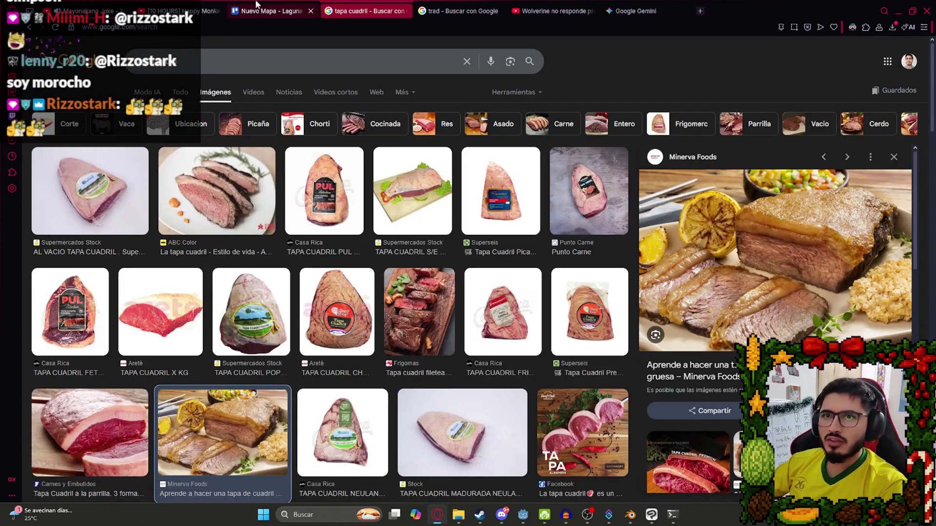
- Open the Nuevo Mapa - Laguna Ita card and tick the Tejido roto item
click(273, 11)
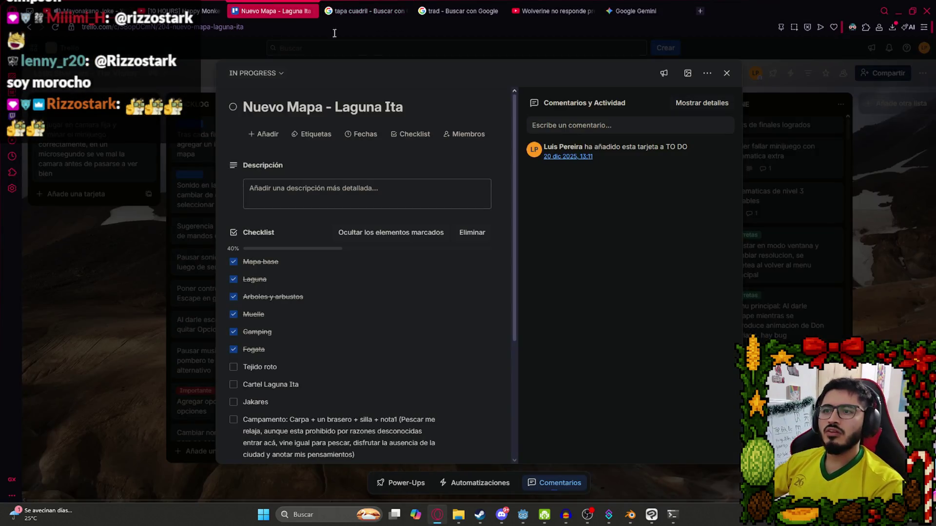
click(233, 368)
scroll(293, 292, down, 4)
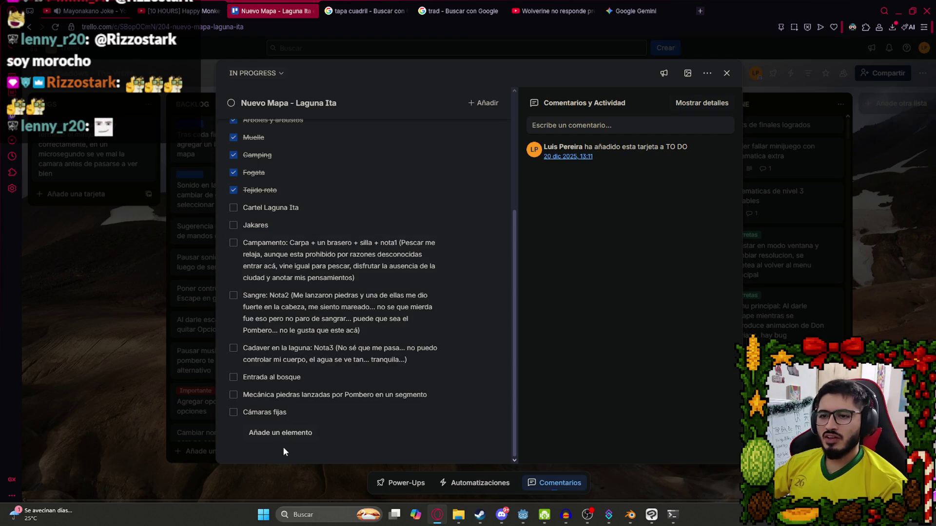
- Add checklist item 'Transicion de nivel 1 a tejido' and move it below Cartel Laguna Ita
click(287, 434)
text(Transi)
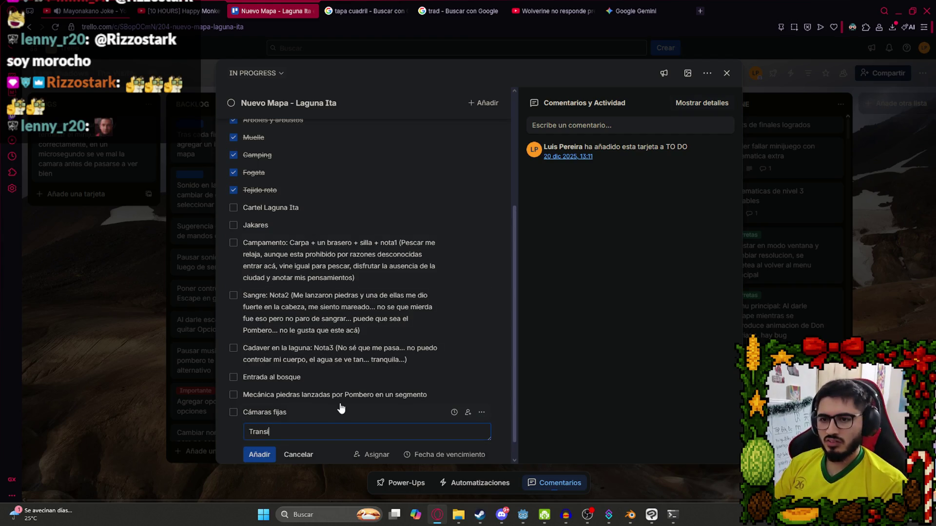
text(cion de nivel 1 a )
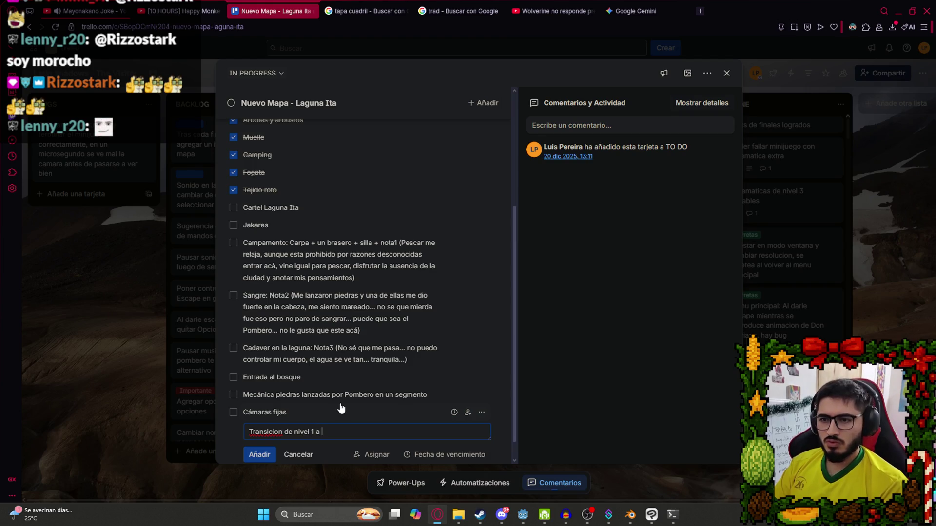
text(tejido)
key(Return)
click(657, 276)
drag(307, 436, 304, 187)
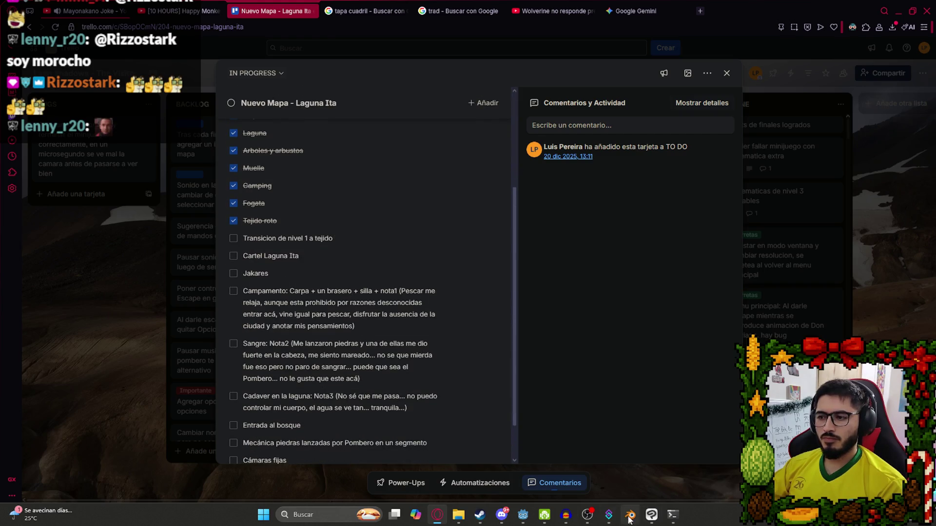
click(520, 521)
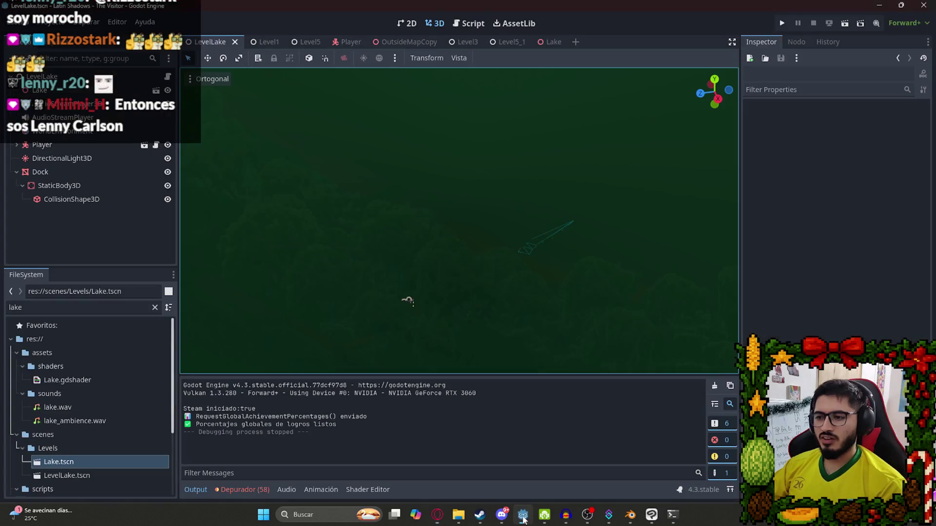
- Orbit and zoom in on the lake scene, then return to the Trello card in the browser
mouse_move(453, 249)
mouse_down()
mouse_move(505, 218)
mouse_move(349, 219)
mouse_move(403, 255)
mouse_up()
scroll(403, 255, up, 3)
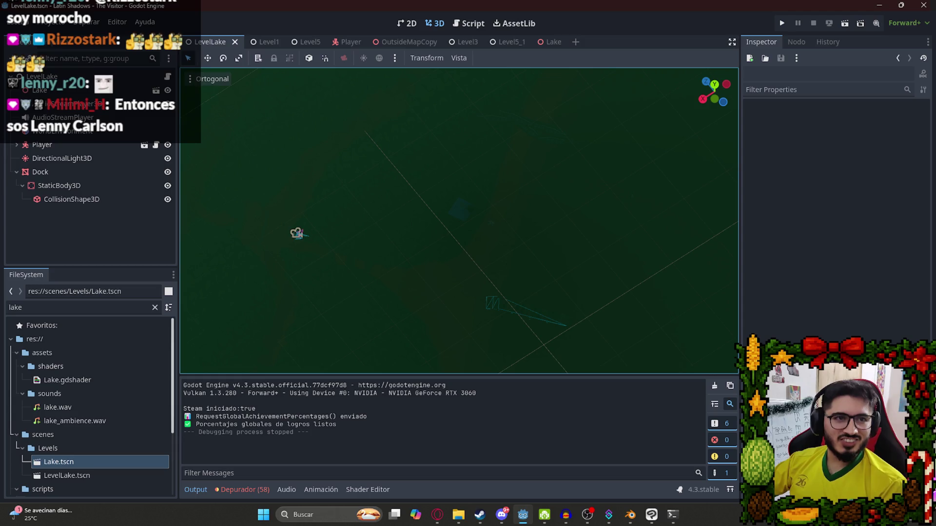
click(437, 514)
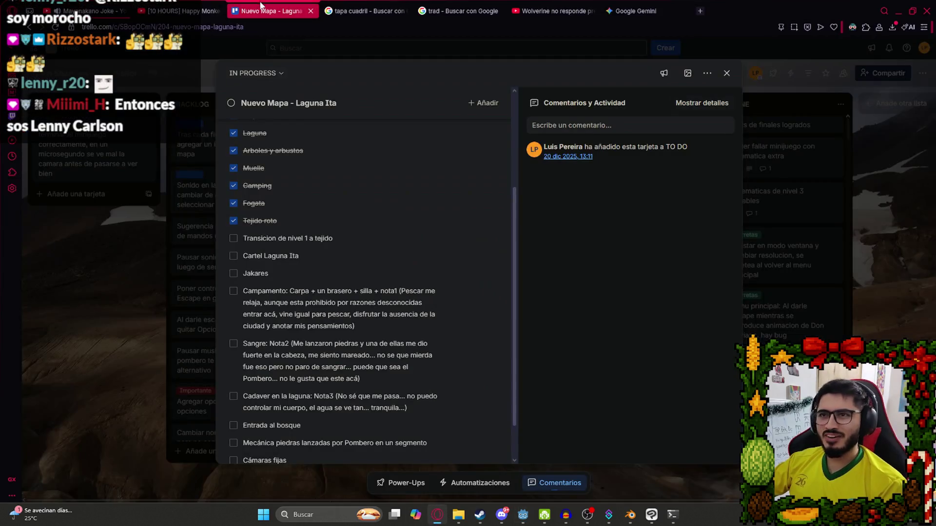
- Switch to the YouTube tab and go to your own channel page
click(519, 5)
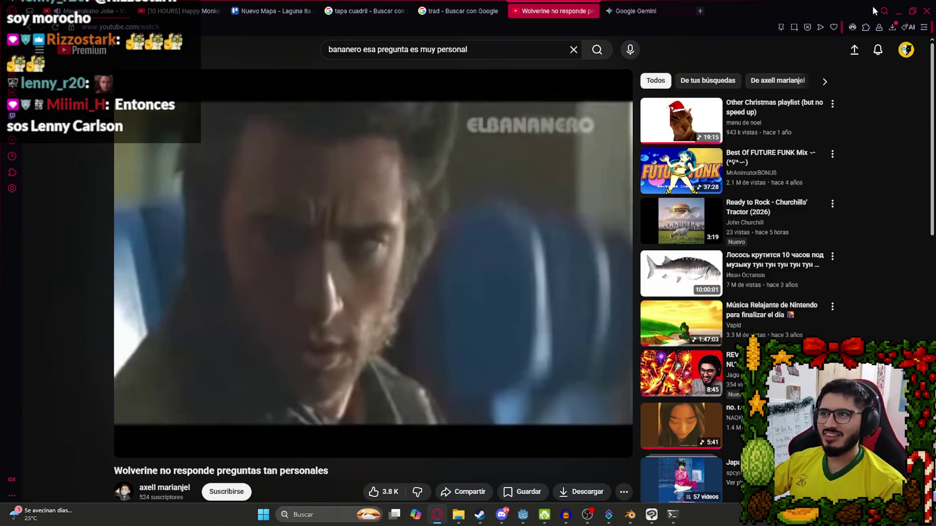
click(906, 49)
click(834, 103)
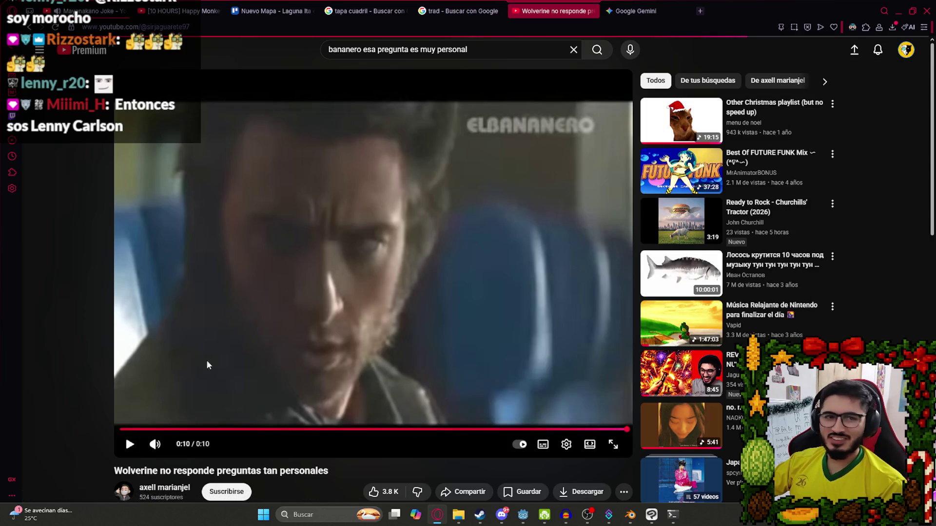
scroll(176, 346, down, 15)
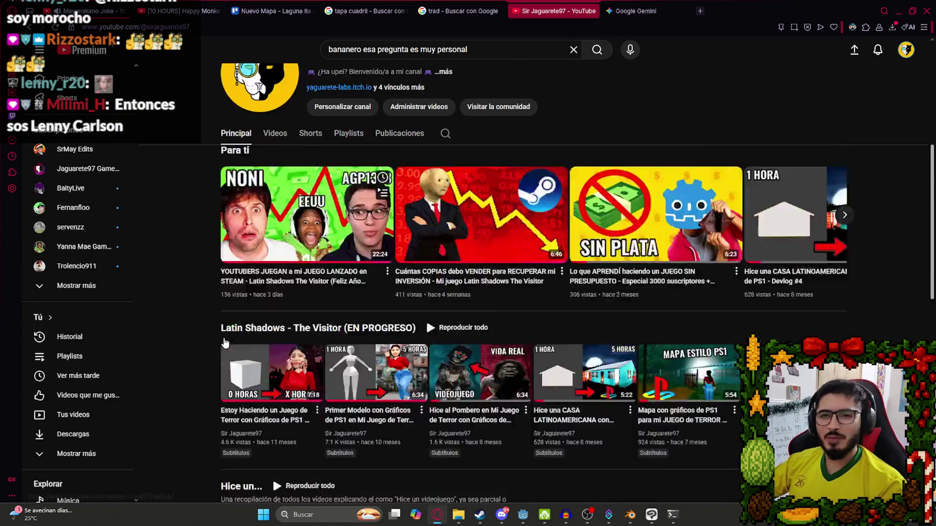
scroll(195, 326, down, 2)
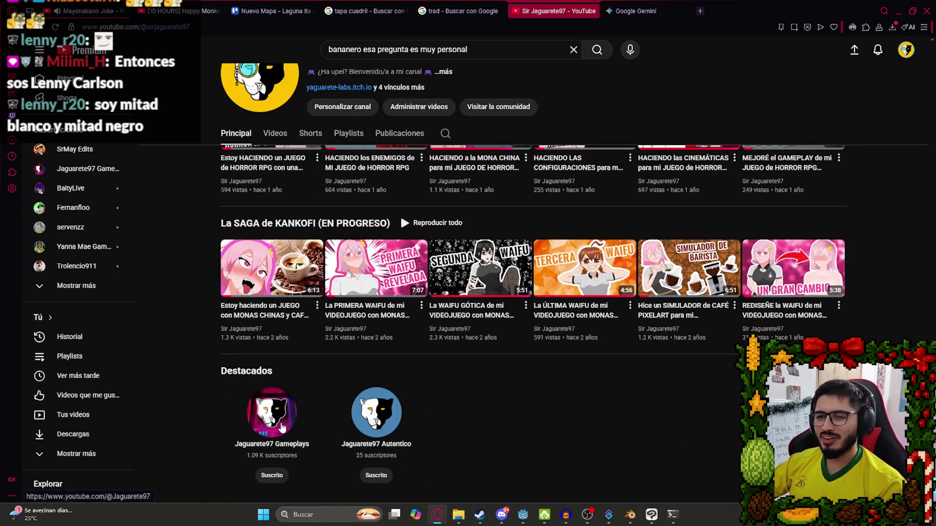
- Browse the featured gameplay channel's videos, then close that tab
click(271, 413)
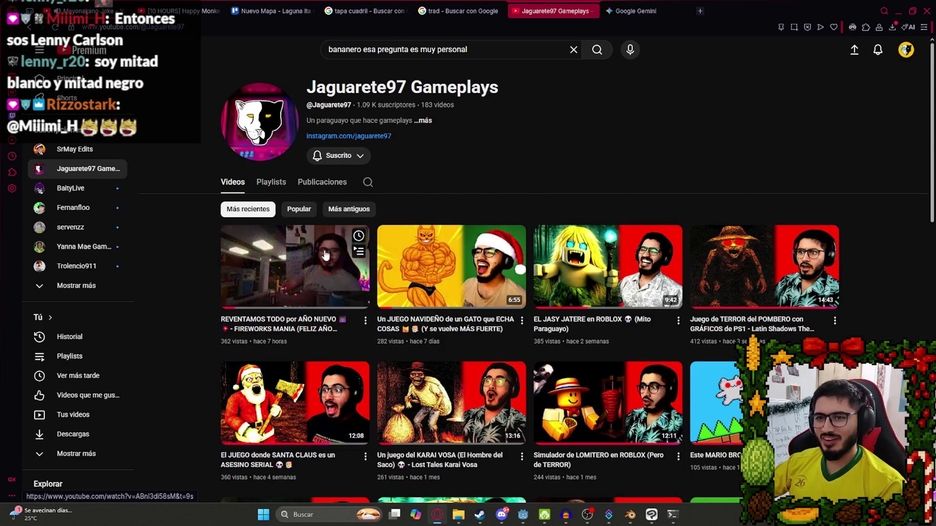
scroll(597, 110, down, 1)
scroll(600, 107, down, 1)
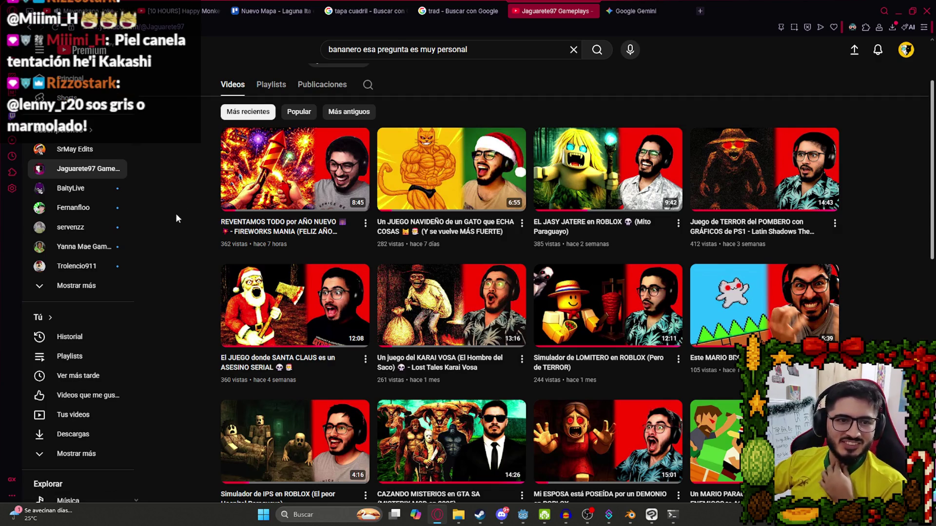
scroll(192, 282, up, 2)
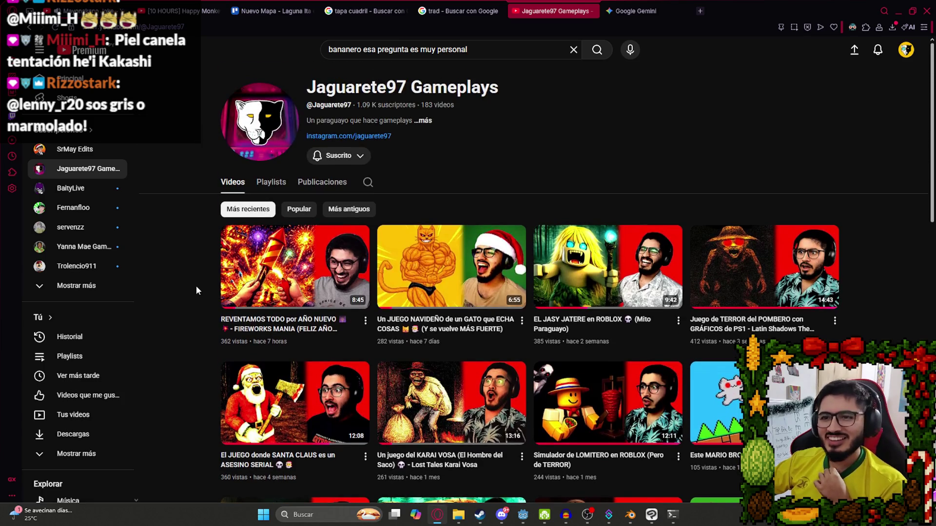
mouse_move(296, 257)
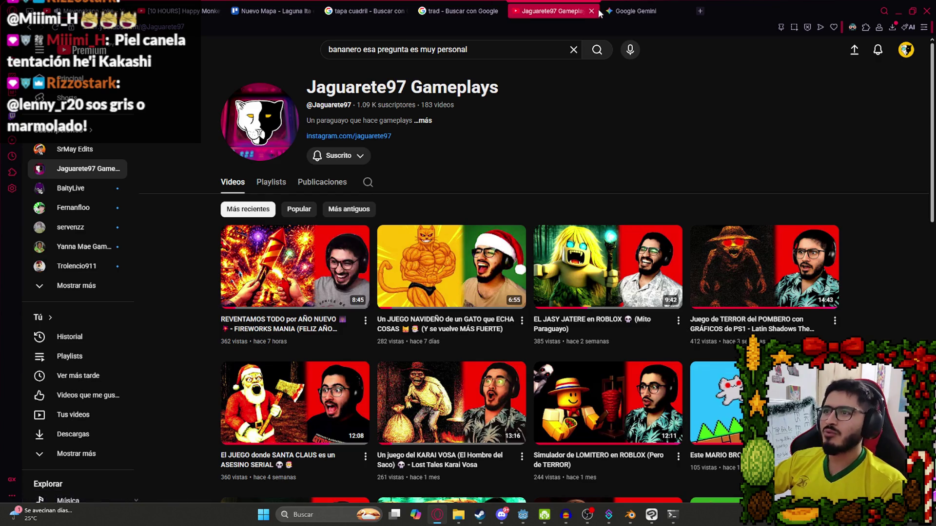
click(591, 10)
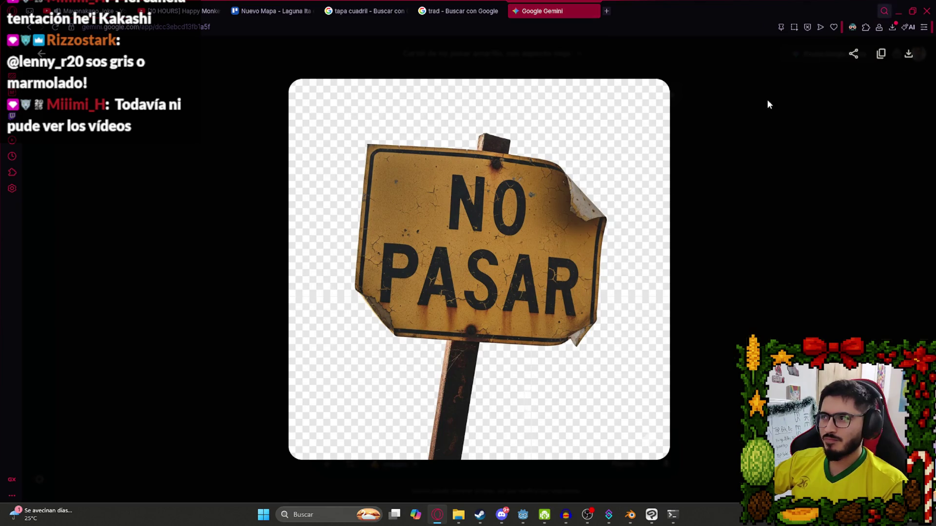
- Briefly bring up Godot, minimize it, and open a new browser tab
click(522, 515)
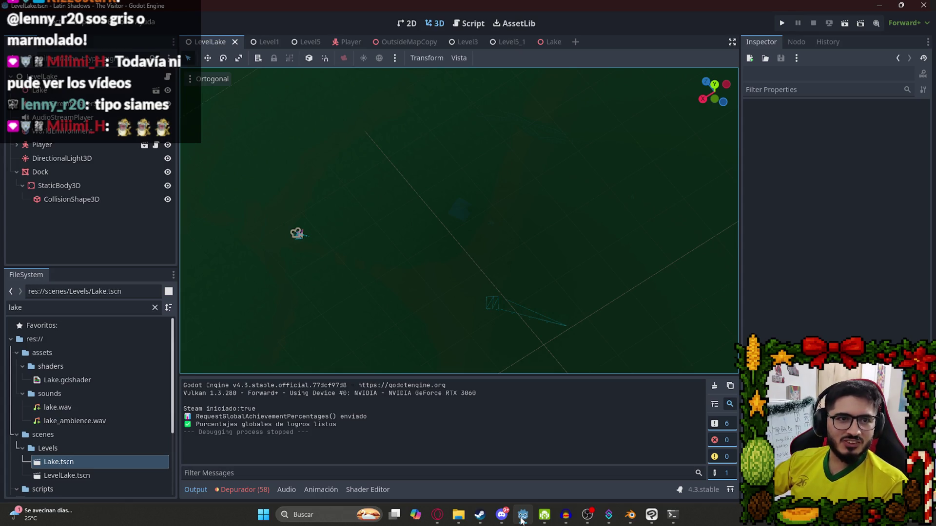
click(522, 520)
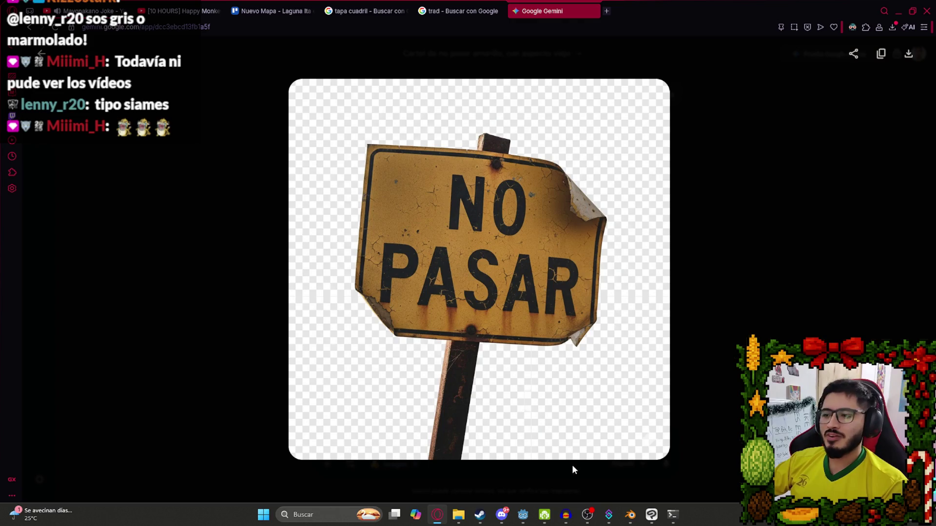
click(607, 11)
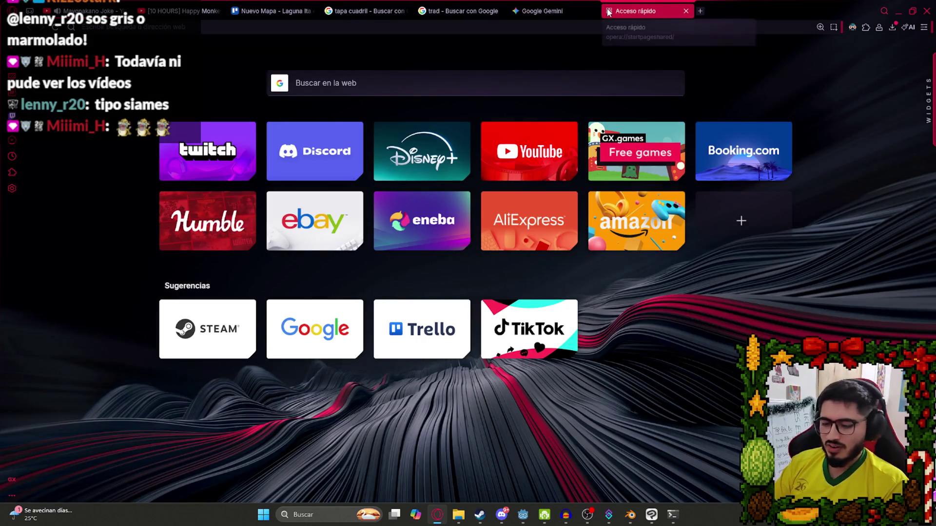
- Open the gameplay channel's YouTube page from the address-bar suggestions
text(jaguarete)
key(Down)
key(Down)
key(Down)
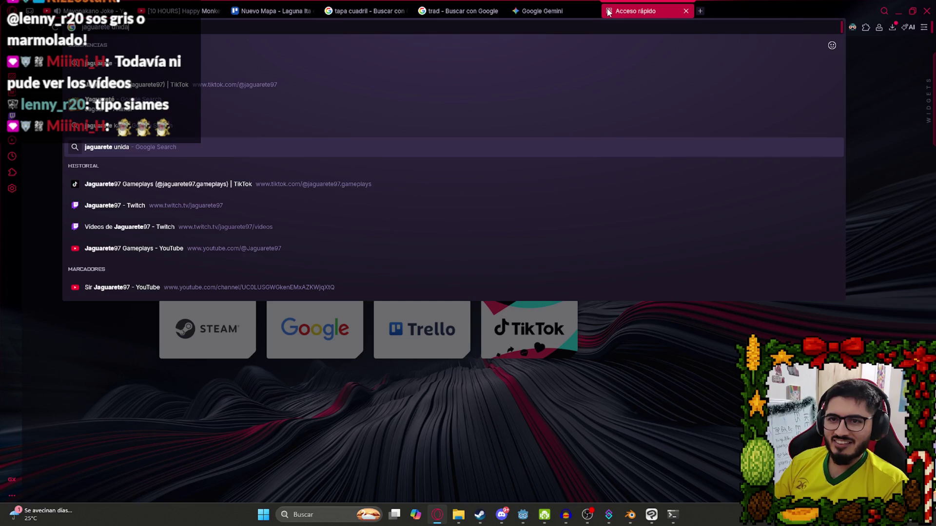
key(Down)
key(Return)
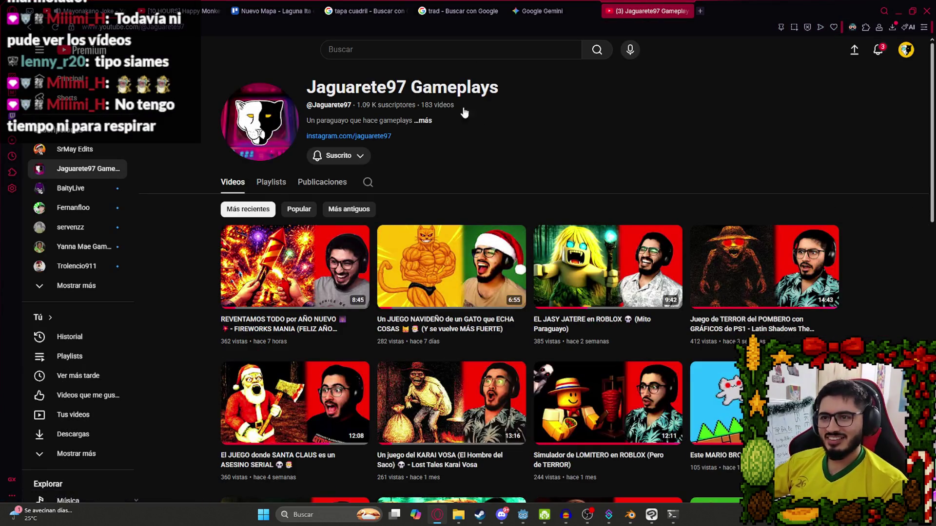
scroll(531, 101, down, 3)
scroll(530, 100, up, 3)
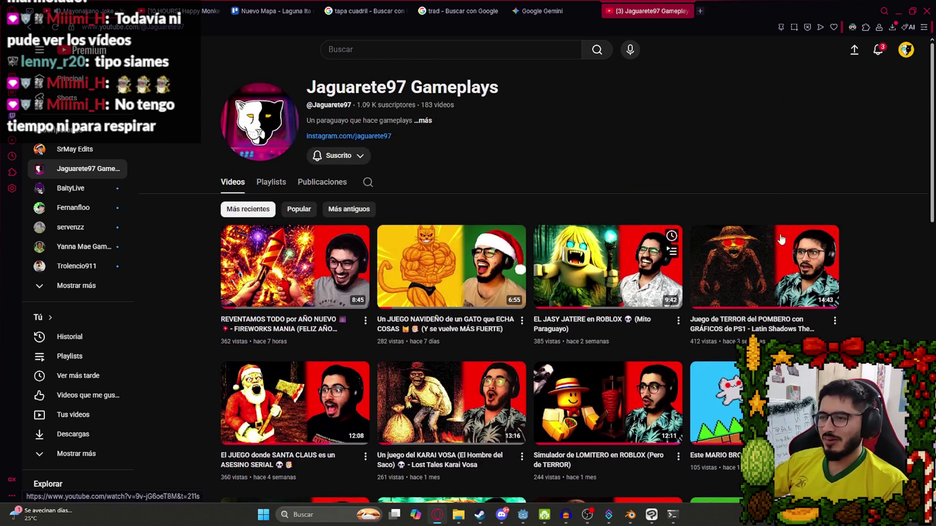
- Check the notifications list, then go to your own main channel's videos
click(872, 52)
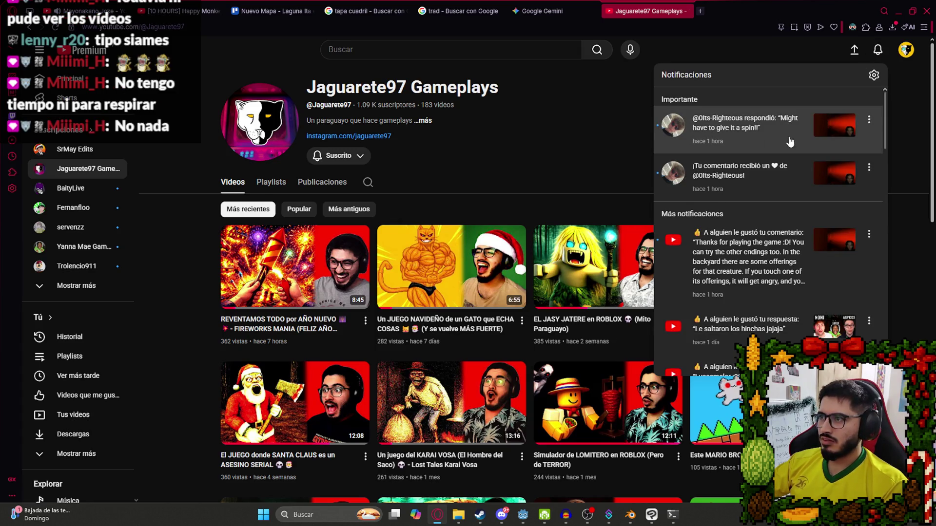
click(906, 49)
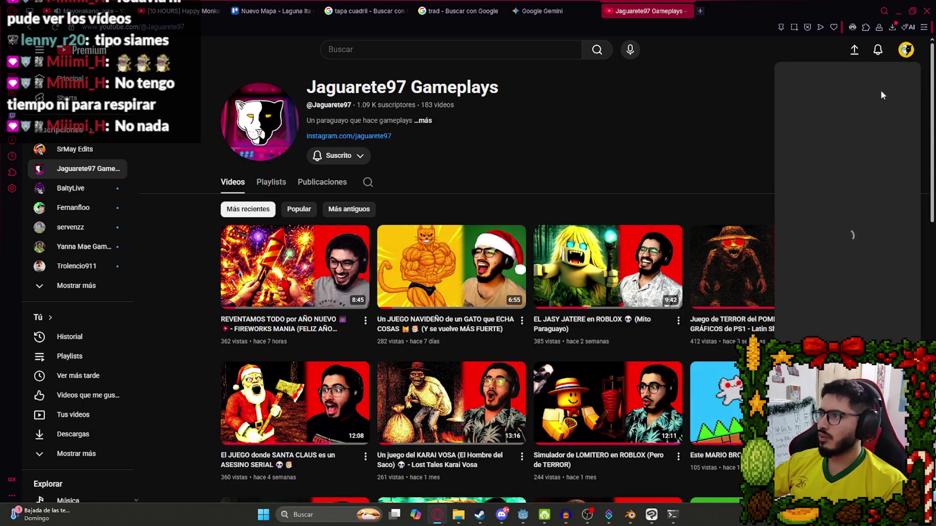
click(829, 93)
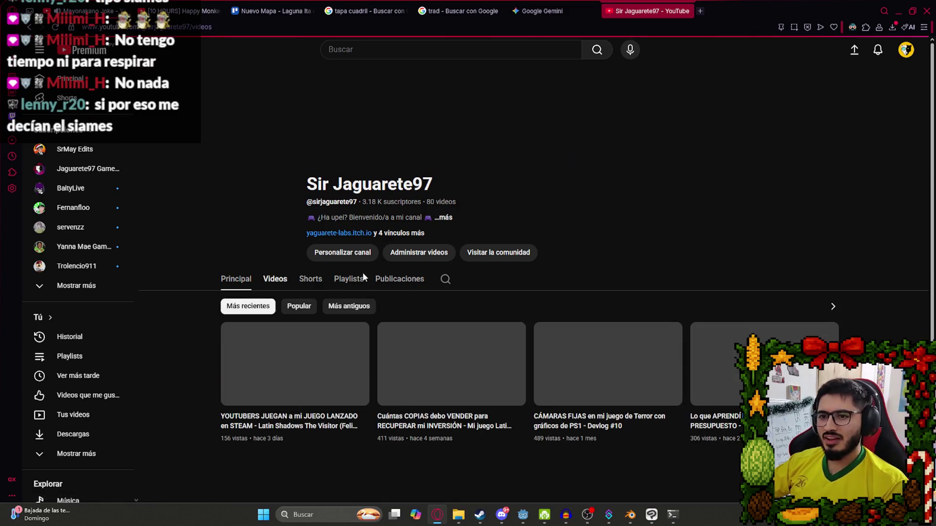
scroll(556, 424, down, 3)
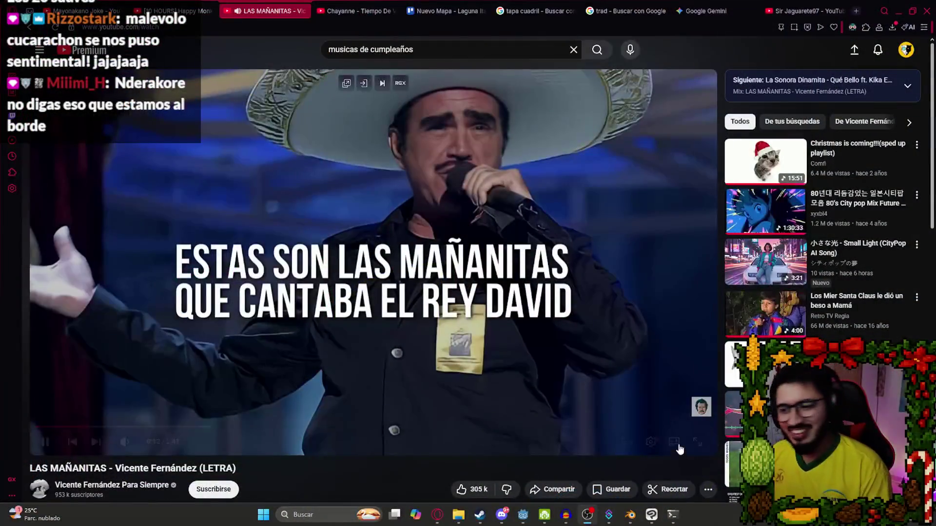
- Back in Godot, play only the LevelLake scene from its scene tab's context menu
click(523, 515)
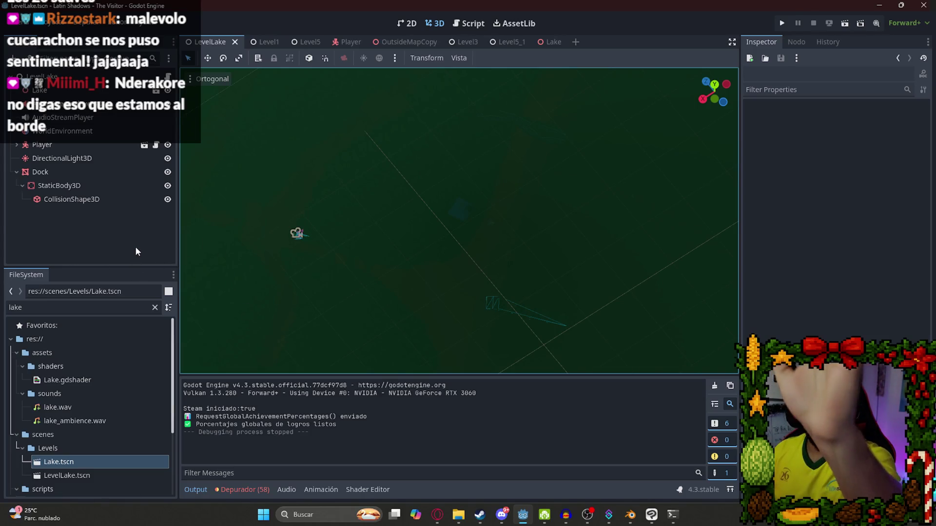
right_click(222, 50)
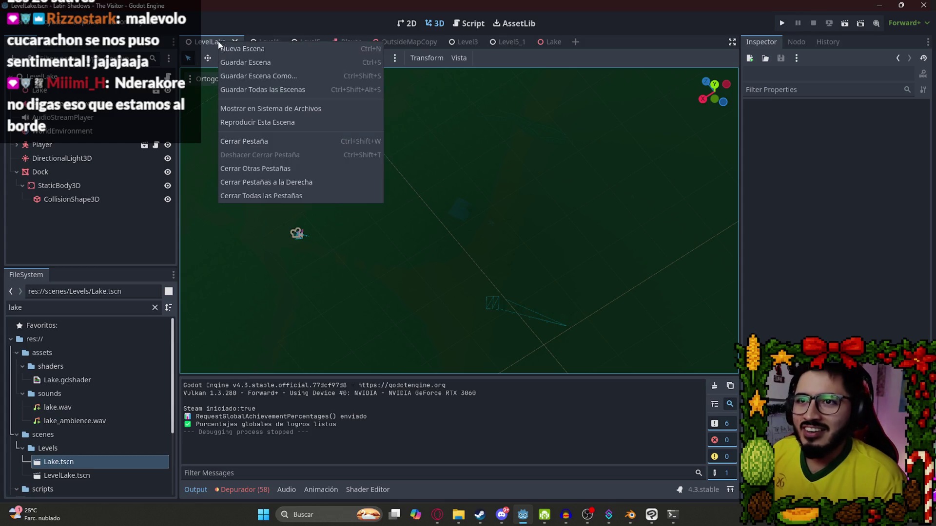
click(258, 126)
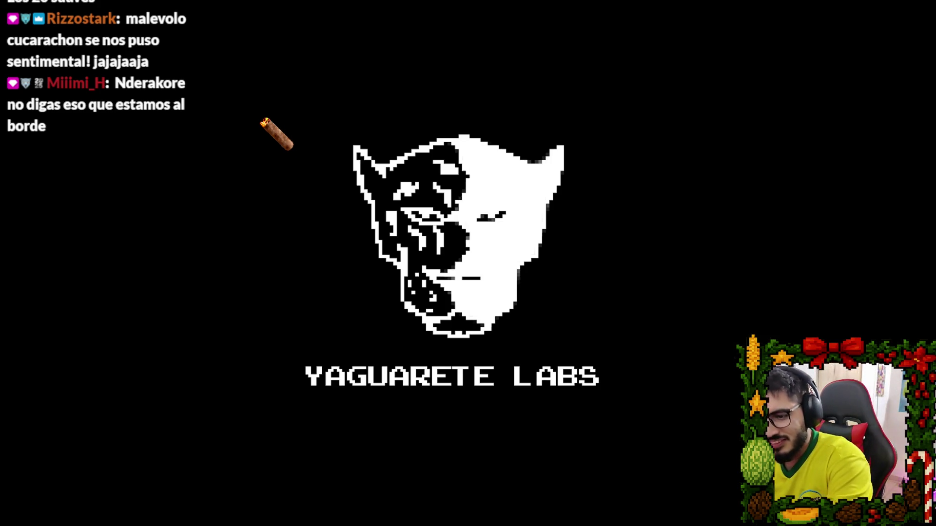
- Walk up to the NO PASAR sign, then along the fenced dirt path into the clearing
key(w)
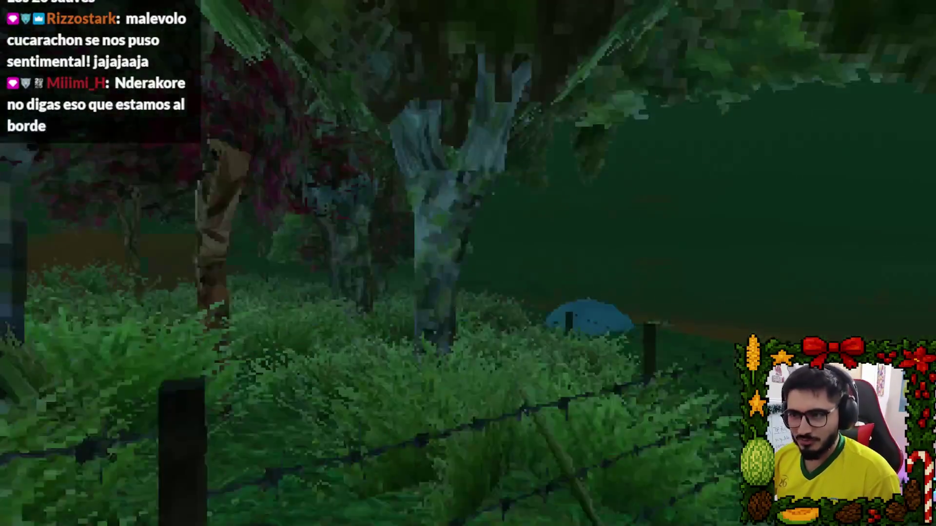
key(w)
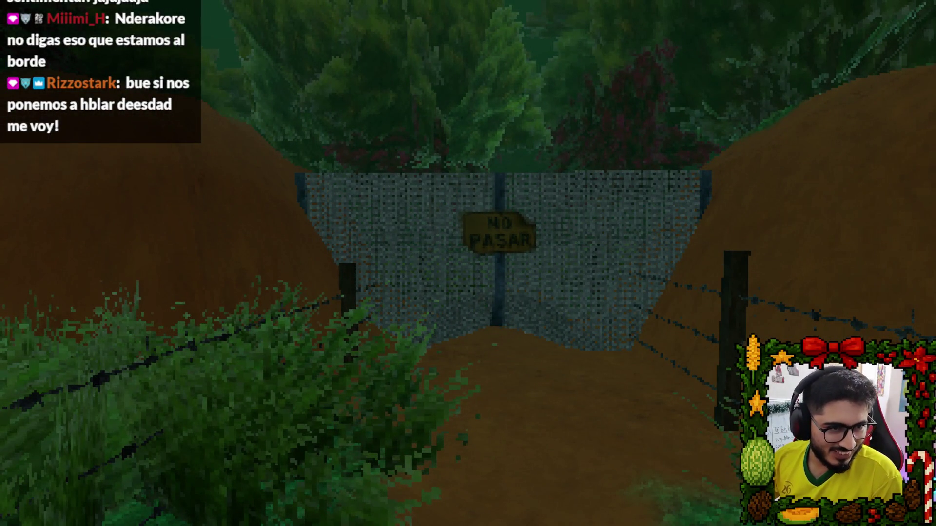
key(w)
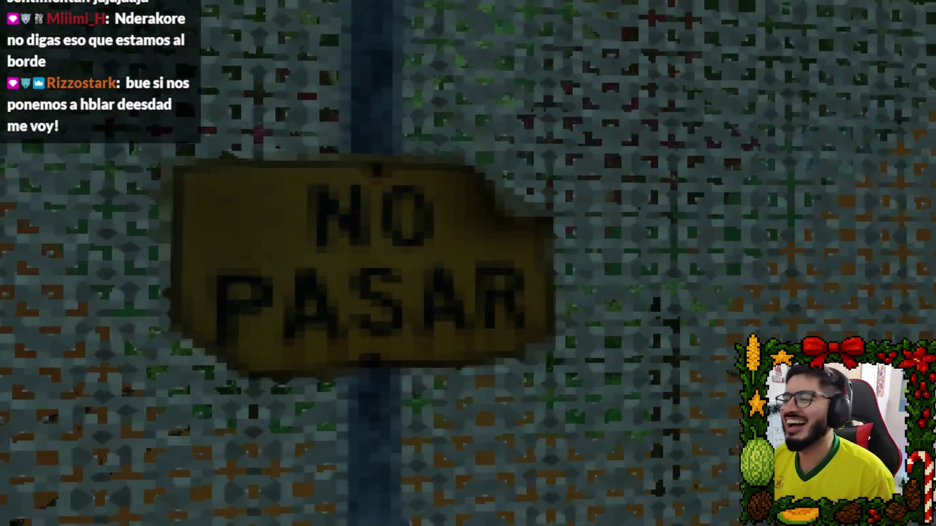
key(d)
key(a)
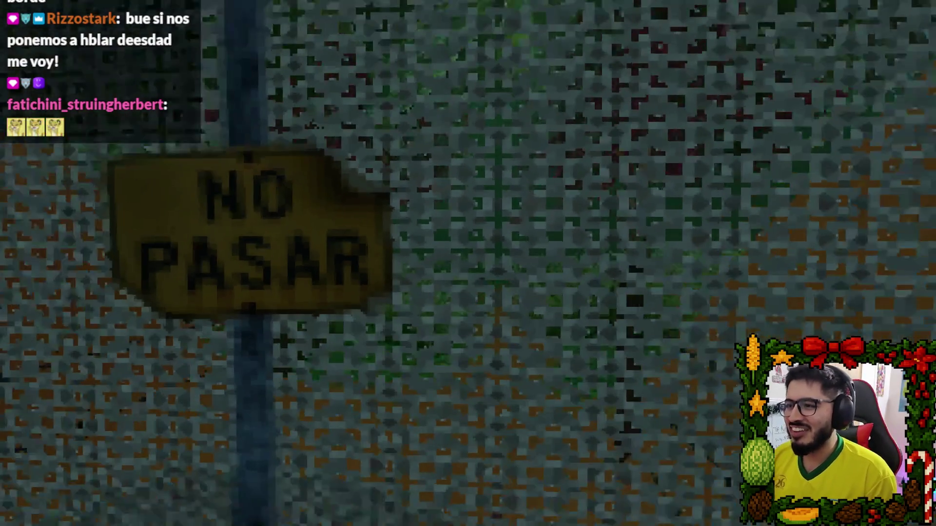
key(d)
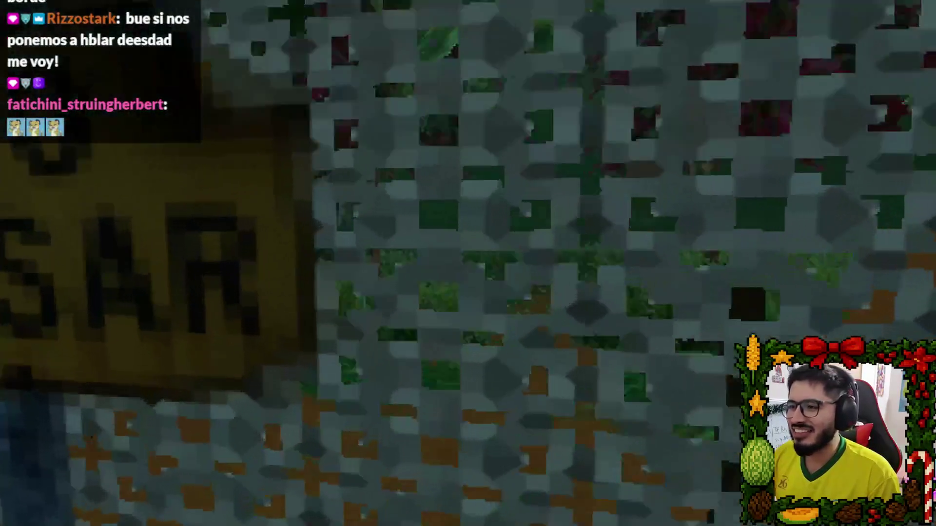
key(w)
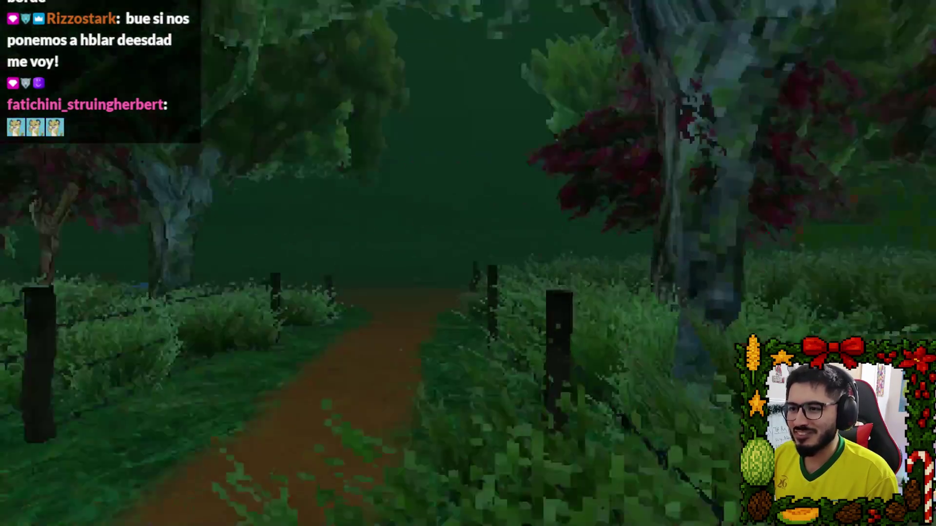
key(w)
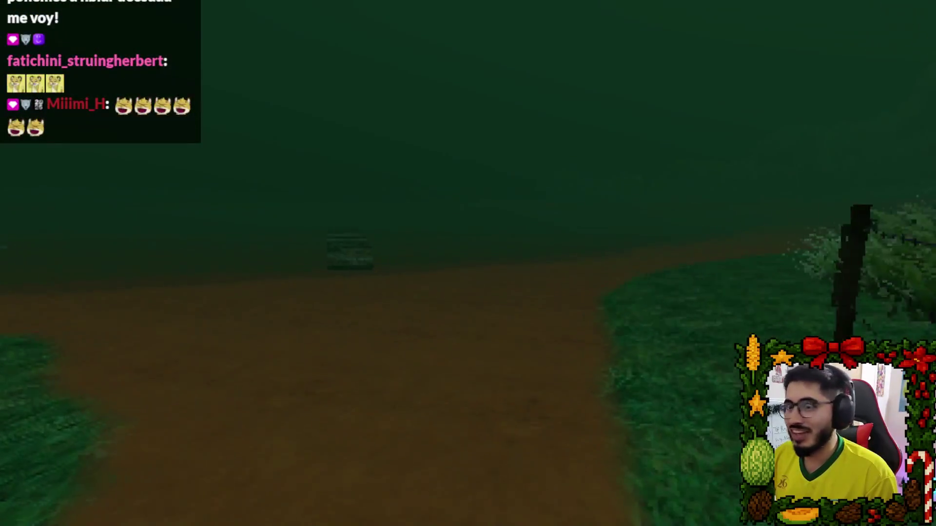
key(w)
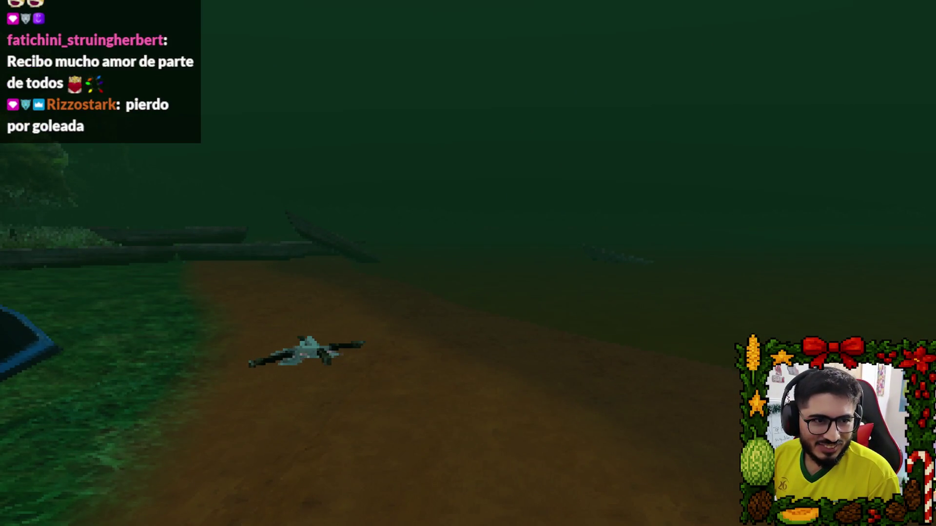
key(w)
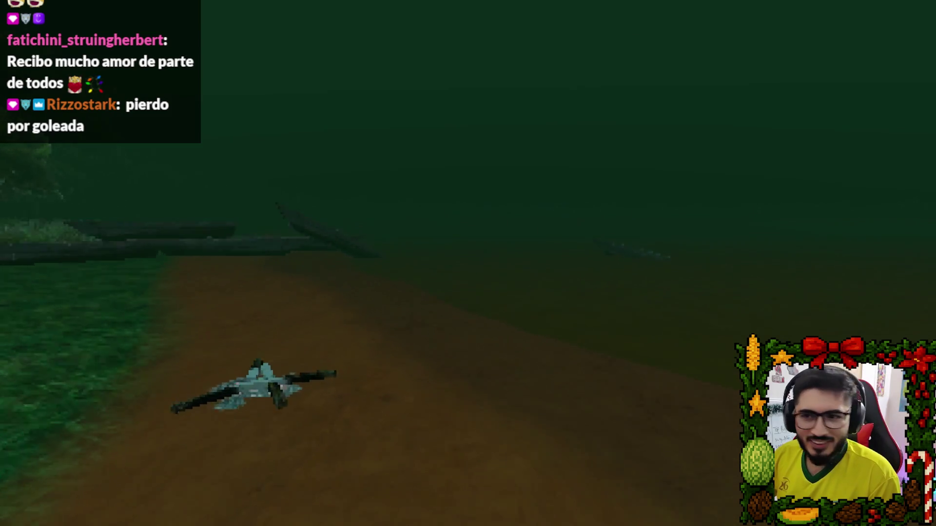
- Back away from the object on the path and walk back to the NO PASAR gate
mouse_move(468, 263)
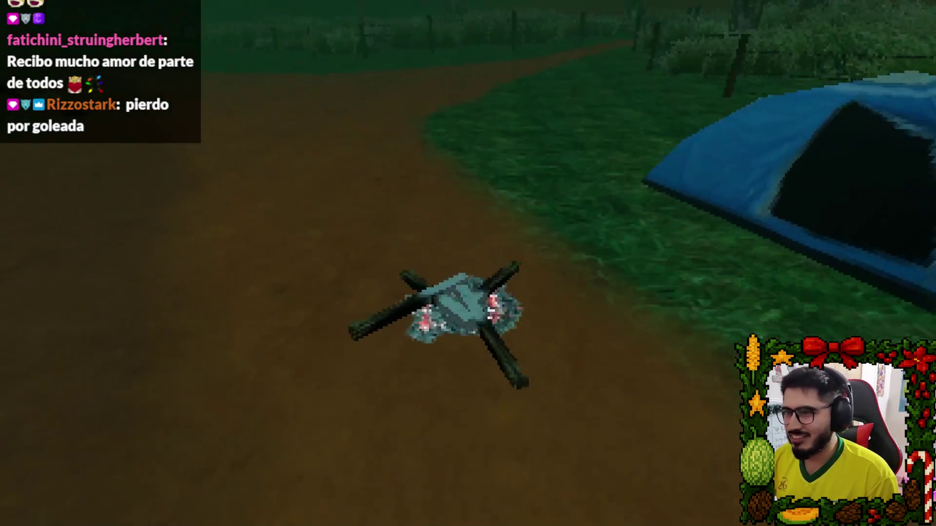
key(s)
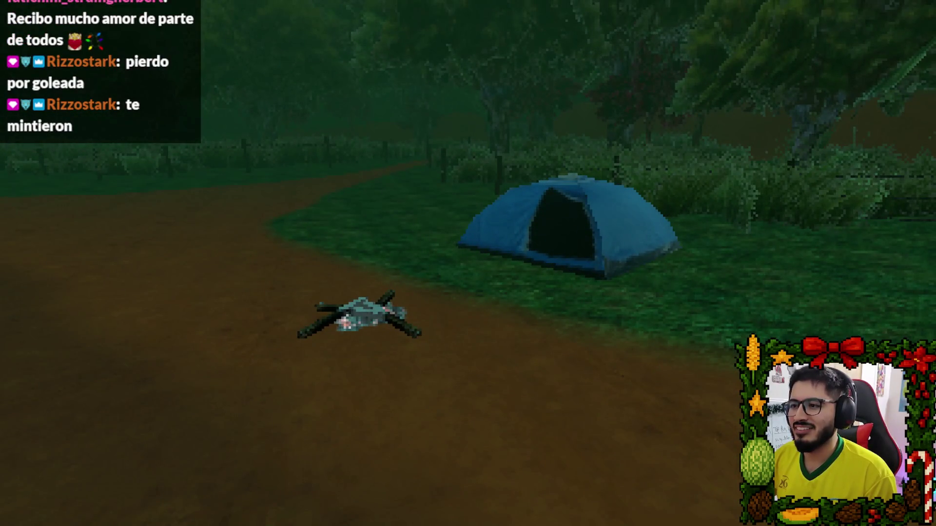
key(w)
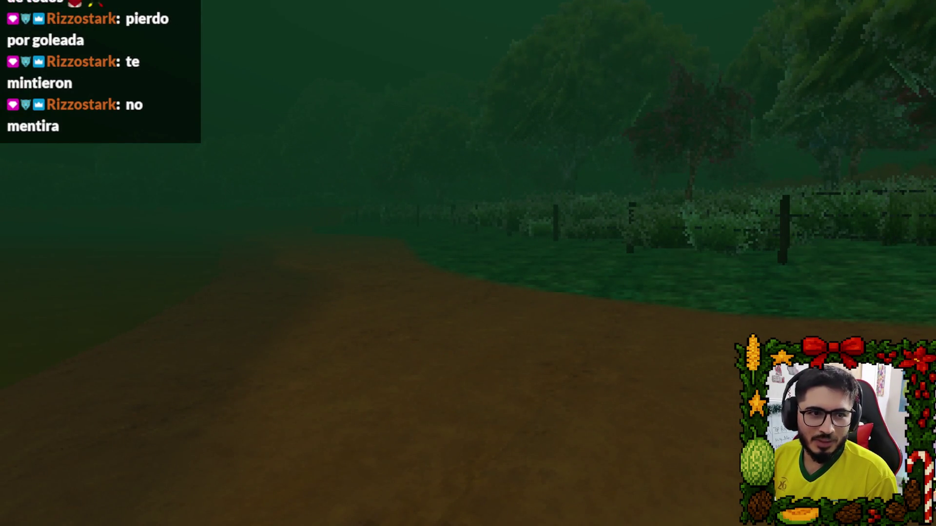
key(w)
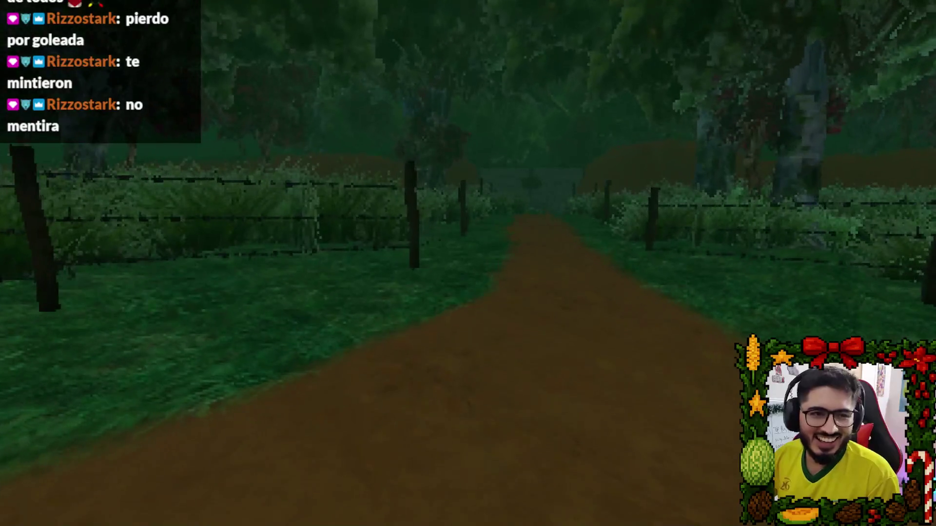
key(w)
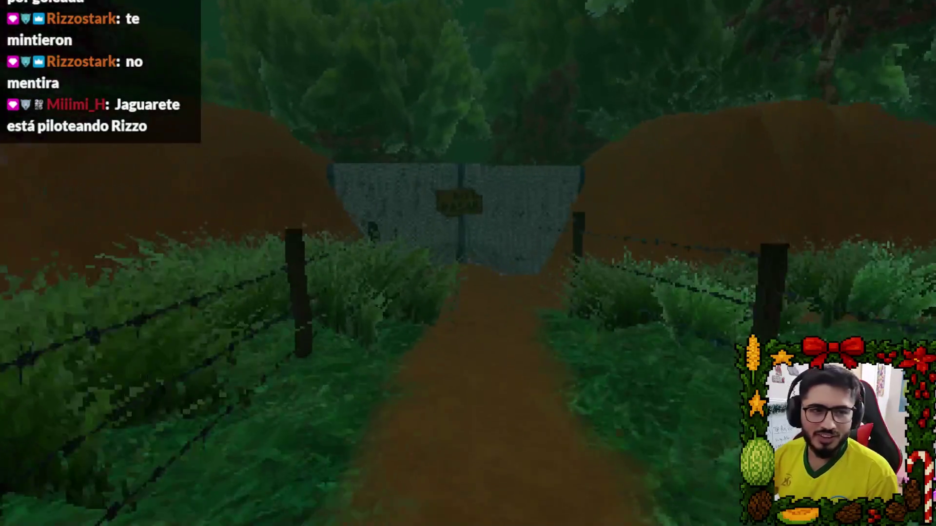
key(w)
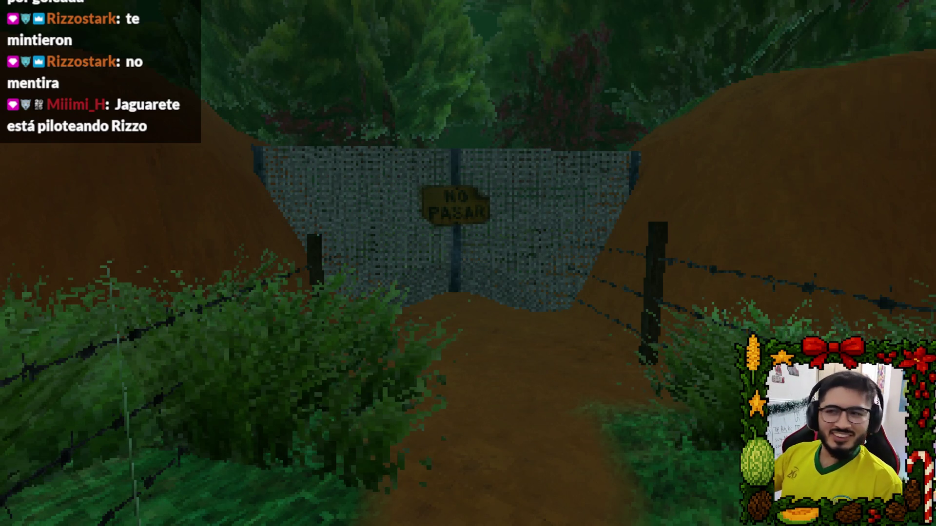
key(w)
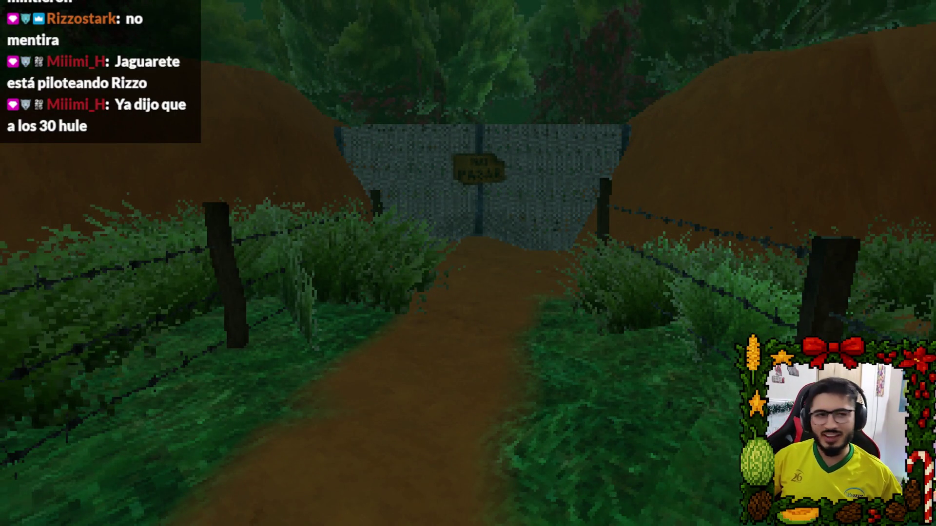
key(w)
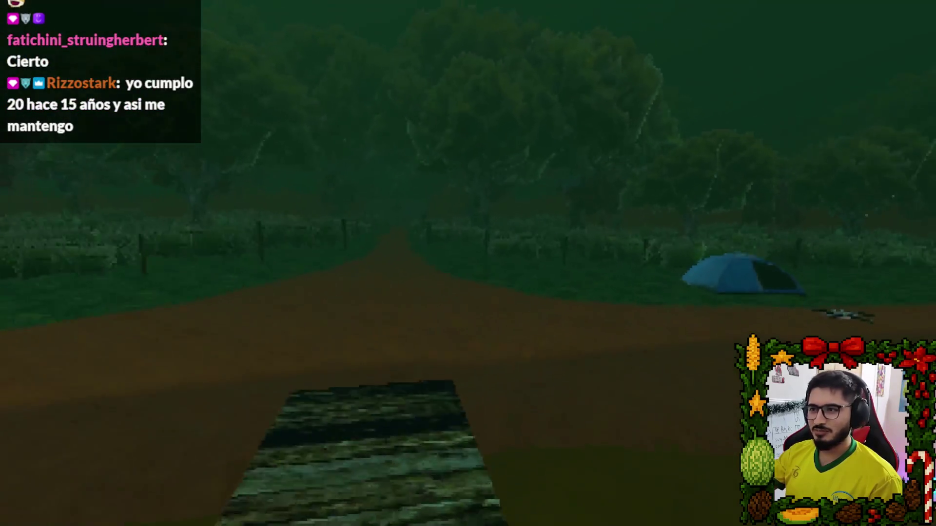
- Quit the running game and clear the WorldEnvironment's Environment to <empty>
key(Escape)
click(489, 386)
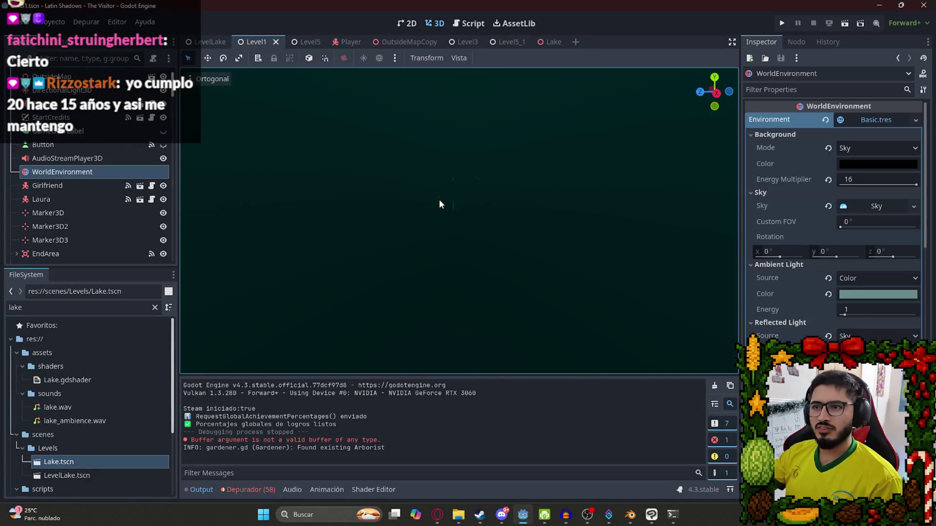
scroll(322, 200, down, 3)
click(108, 158)
click(63, 171)
click(825, 119)
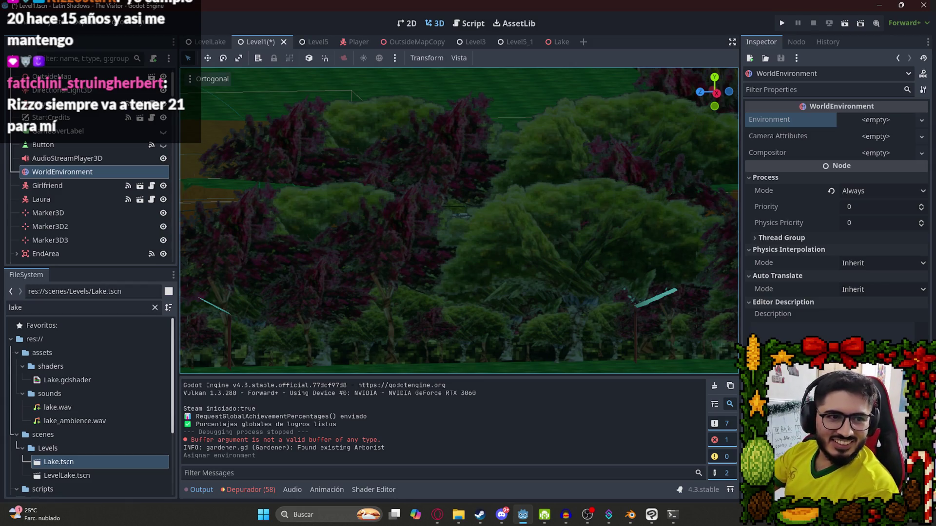
- Glance at the YouTube video, orbit the viewport to a tilted view of the bridge, and return to the video
click(437, 515)
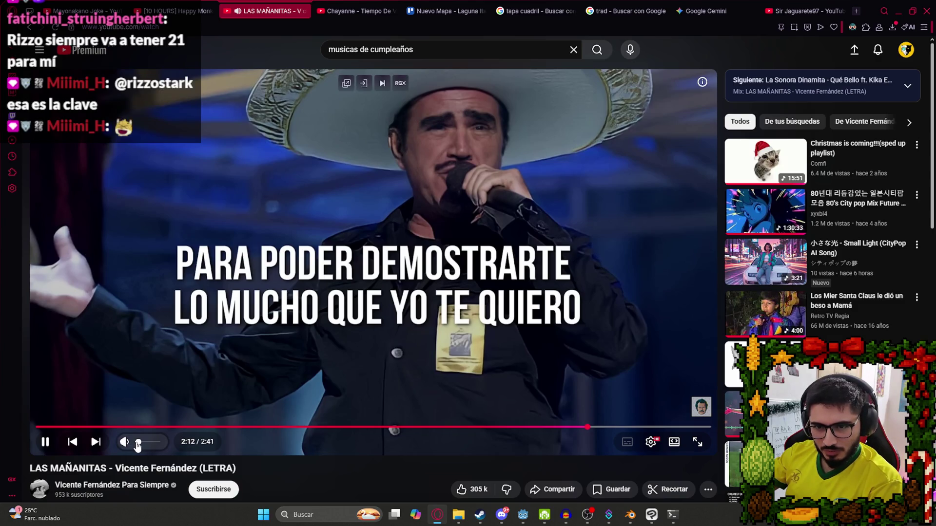
click(522, 515)
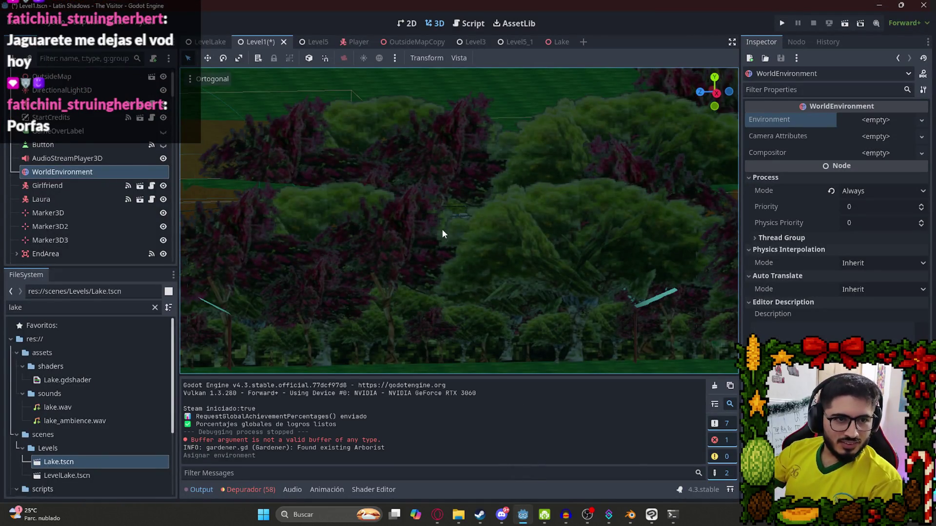
scroll(453, 180, down, 5)
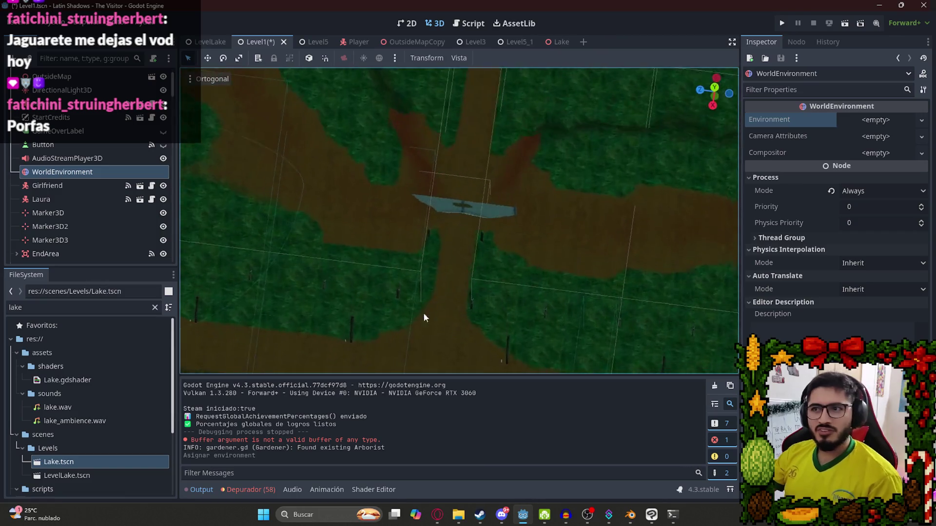
mouse_move(353, 273)
mouse_down()
mouse_move(424, 232)
mouse_move(428, 130)
mouse_move(424, 227)
mouse_up()
scroll(452, 205, up, 5)
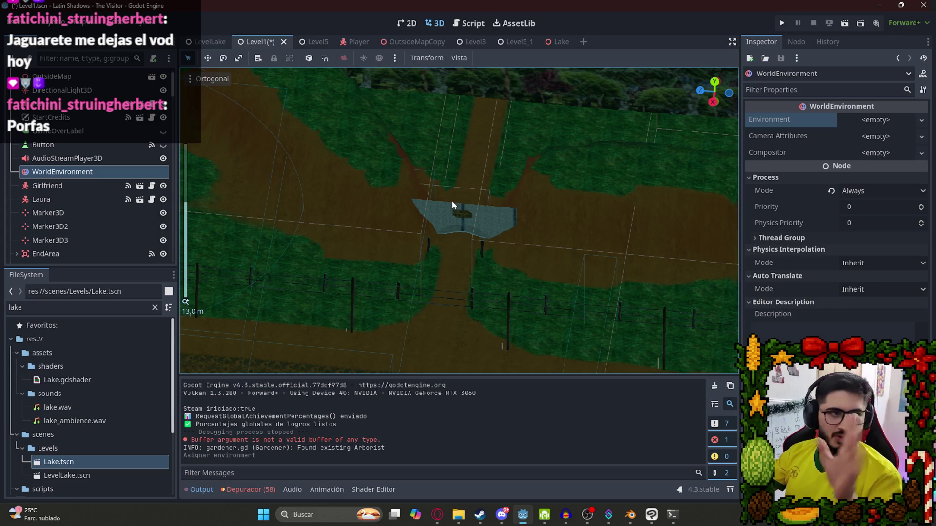
click(438, 515)
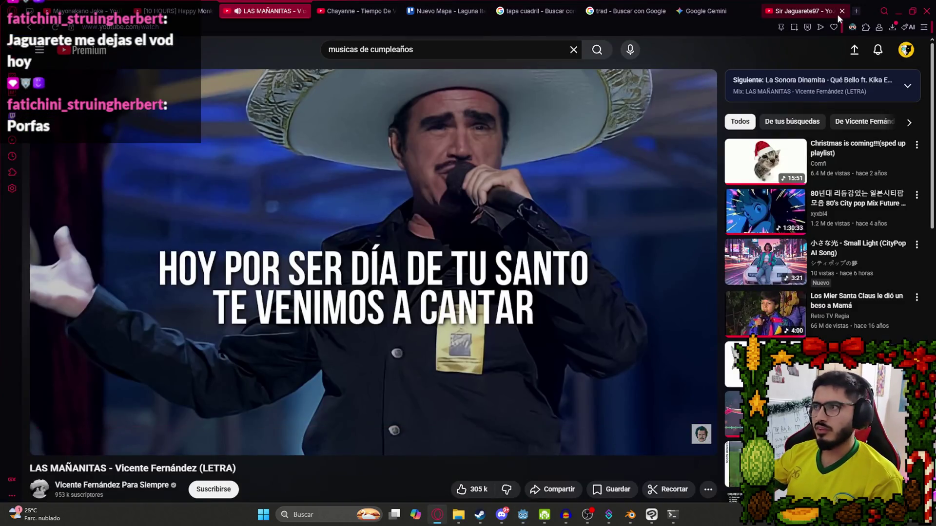
- Load Twitch in the current tab and open the streamer's own channel from the account menu
click(819, 11)
key(ctrl+l)
text(twitch)
key(Return)
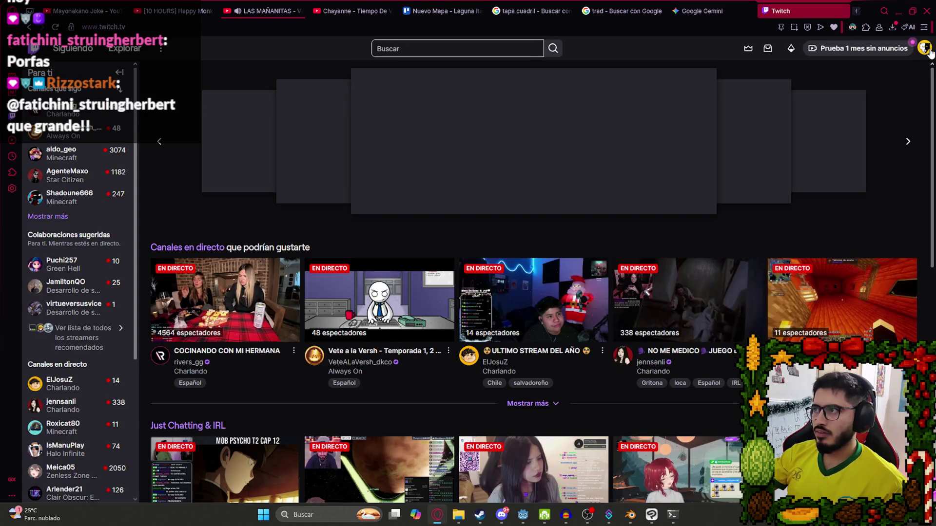
click(924, 47)
click(836, 98)
right_click(795, 10)
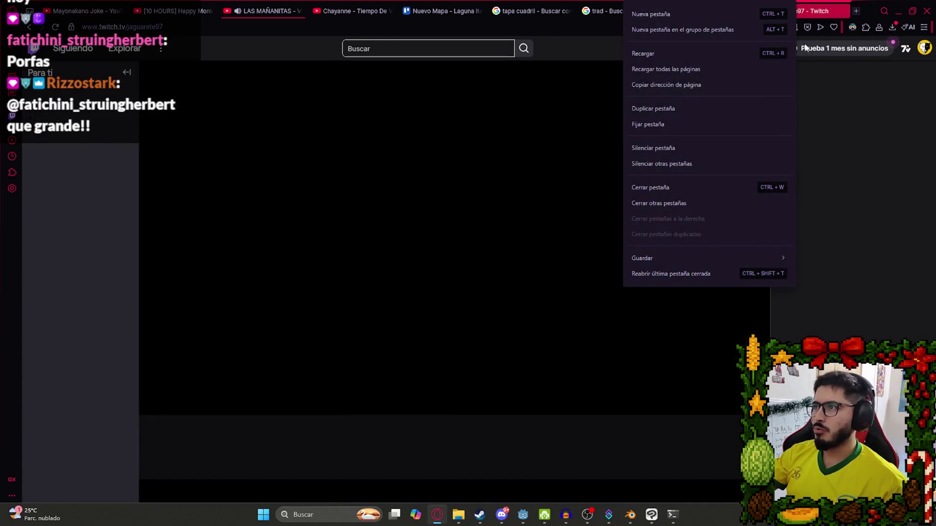
click(662, 147)
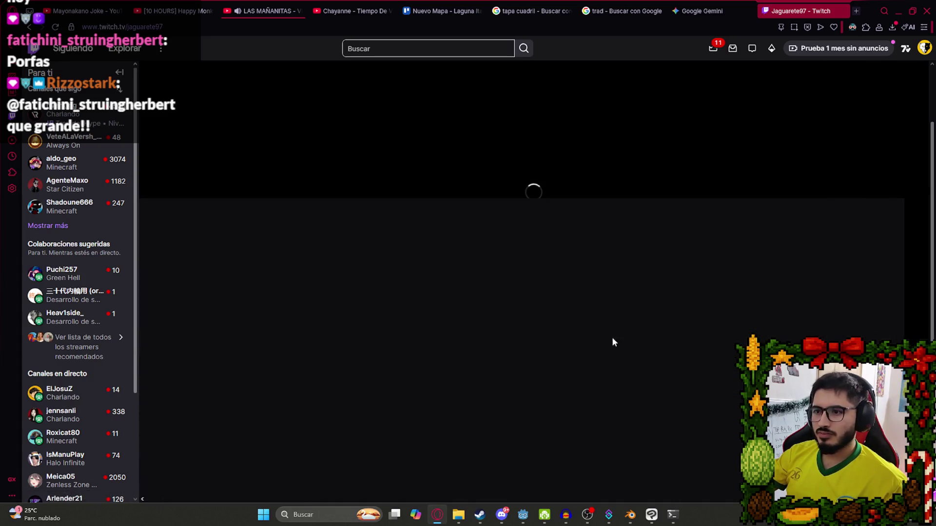
- Browse the channel's Vídeos section, then close that tab and return to the Godot editor
scroll(536, 327, down, 4)
click(306, 195)
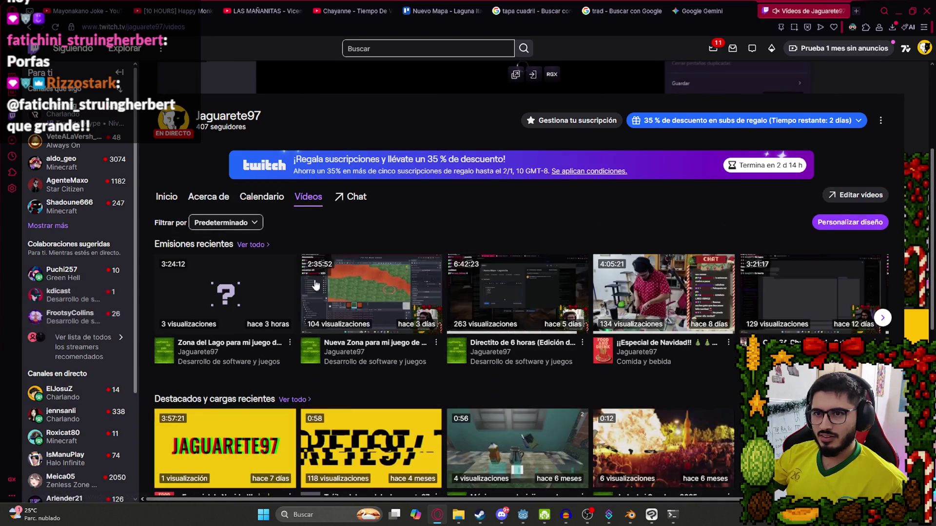
scroll(268, 307, down, 1)
scroll(268, 307, down, 4)
scroll(398, 256, up, 3)
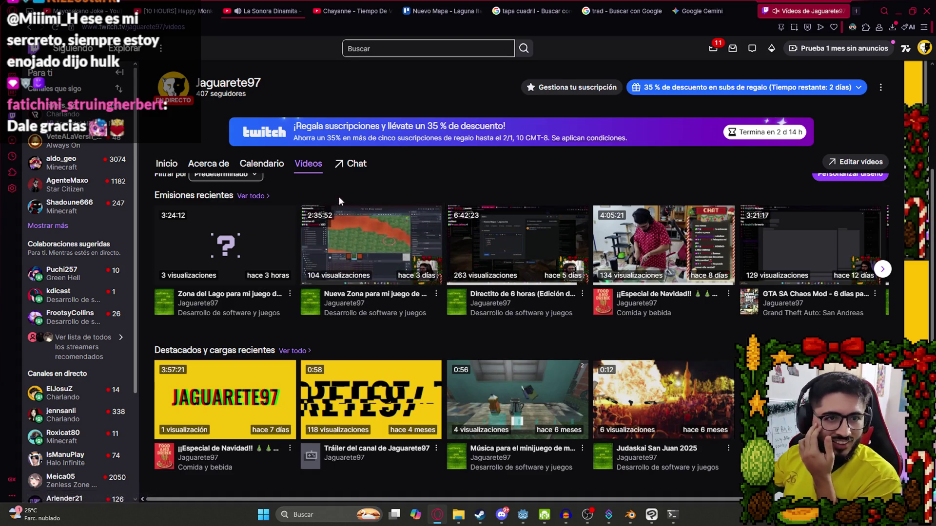
scroll(663, 244, up, 5)
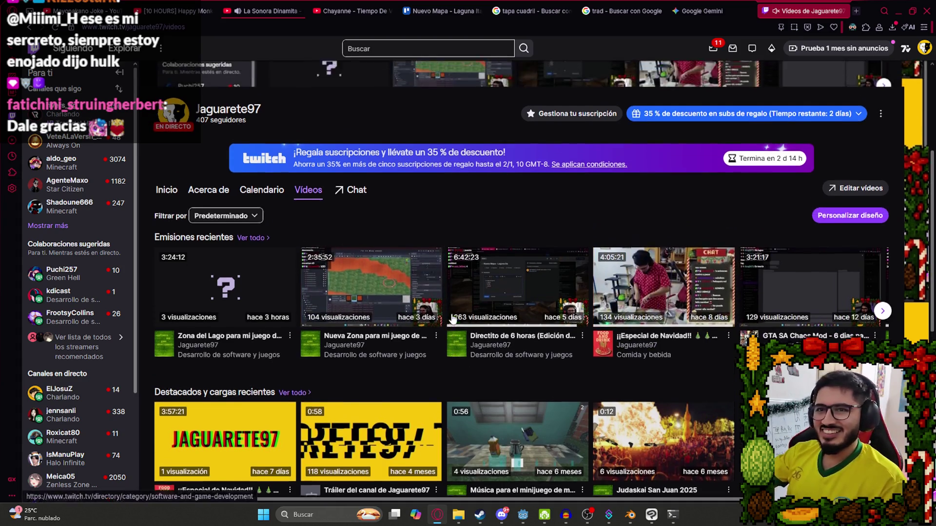
key(ctrl+w)
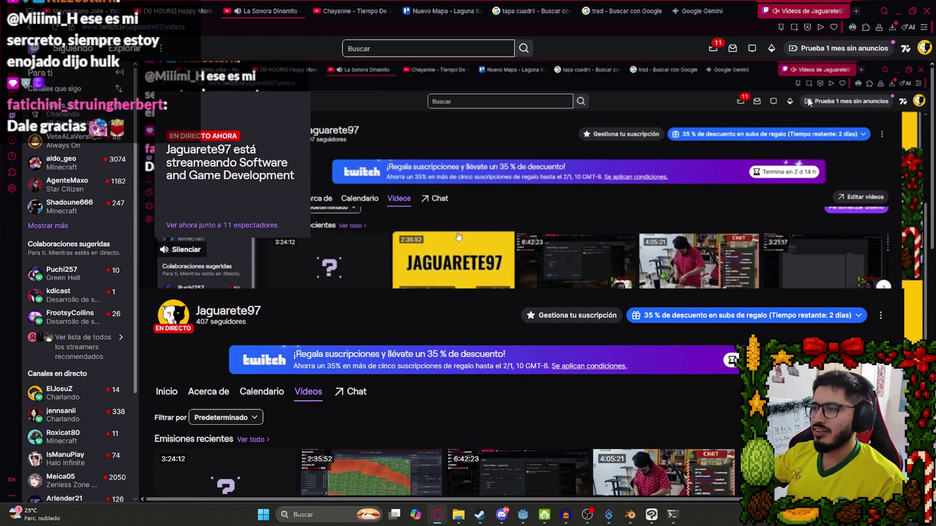
key(ctrl+Tab)
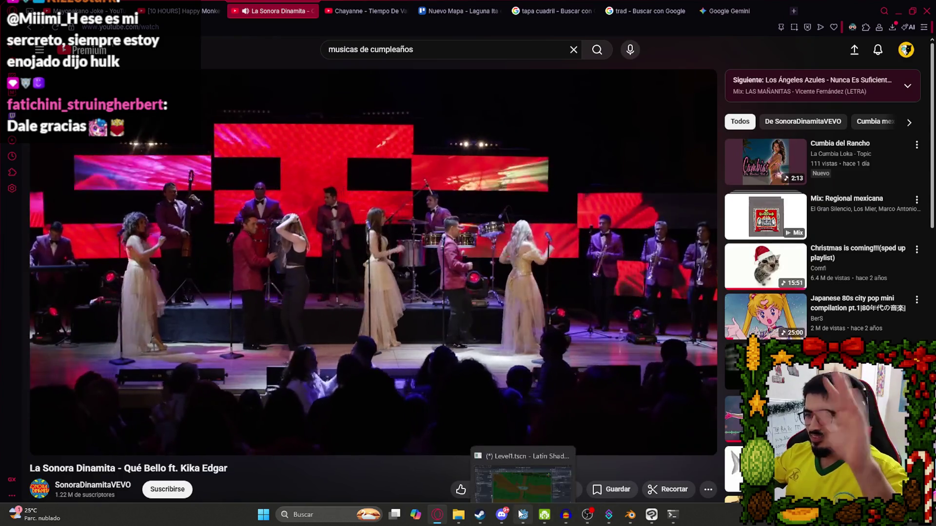
click(523, 514)
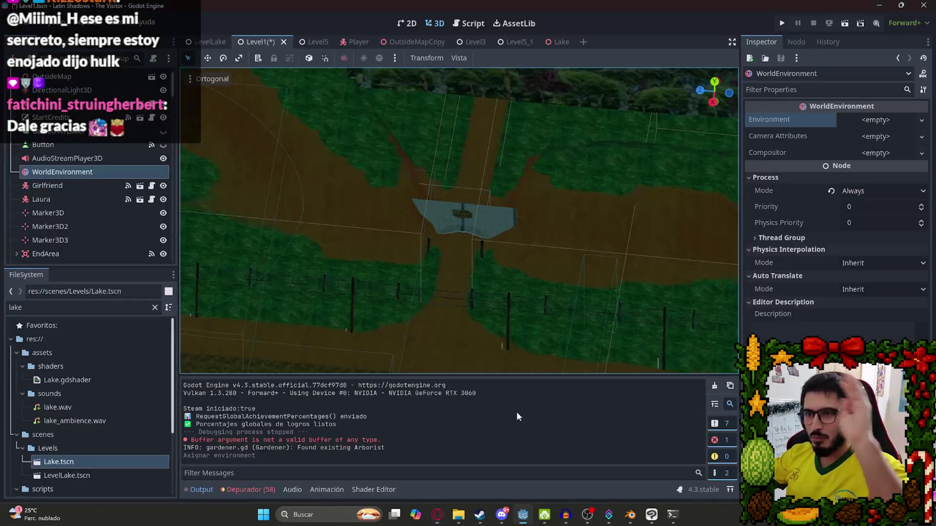
- Focus on BlackCube, duplicate it as BlackCube2, and slide the copy along the blue z axis
mouse_move(435, 256)
mouse_down()
mouse_move(465, 189)
mouse_move(507, 256)
mouse_move(453, 214)
mouse_up()
scroll(461, 221, down, 10)
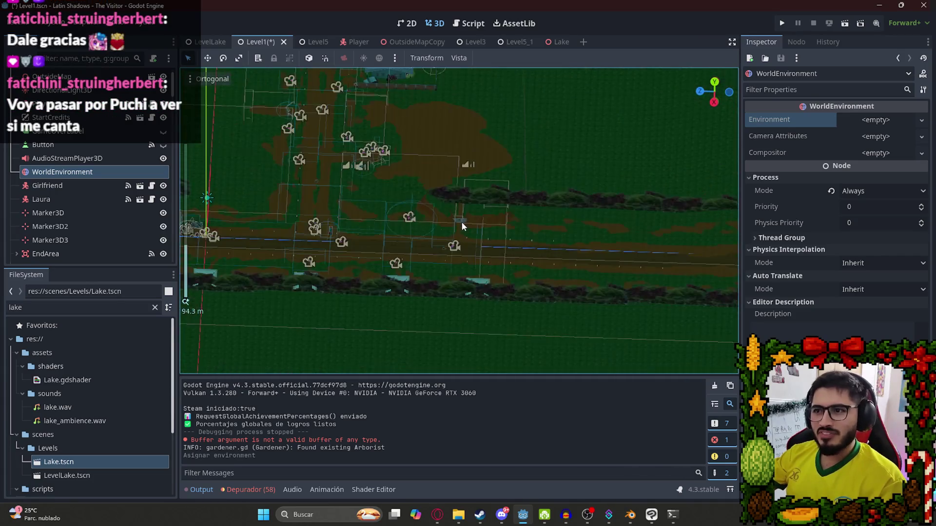
click(350, 316)
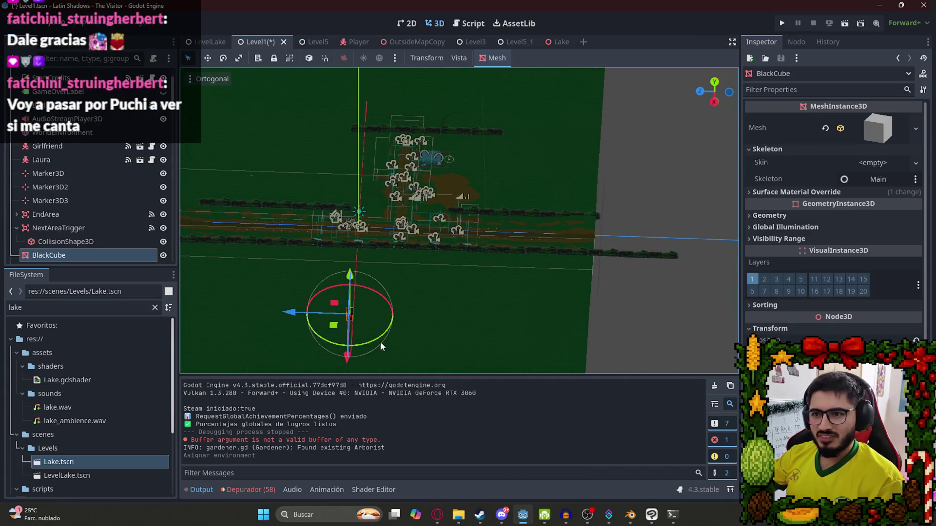
key(f)
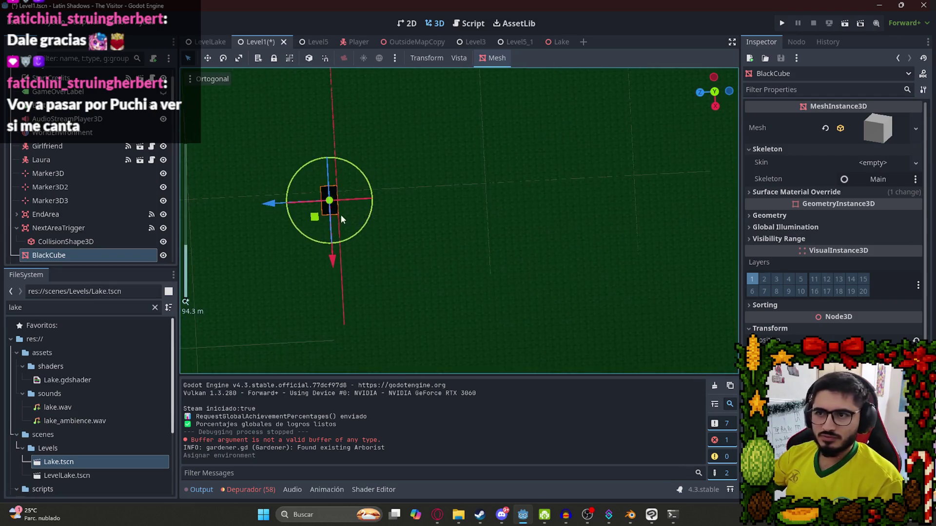
key(ctrl+d)
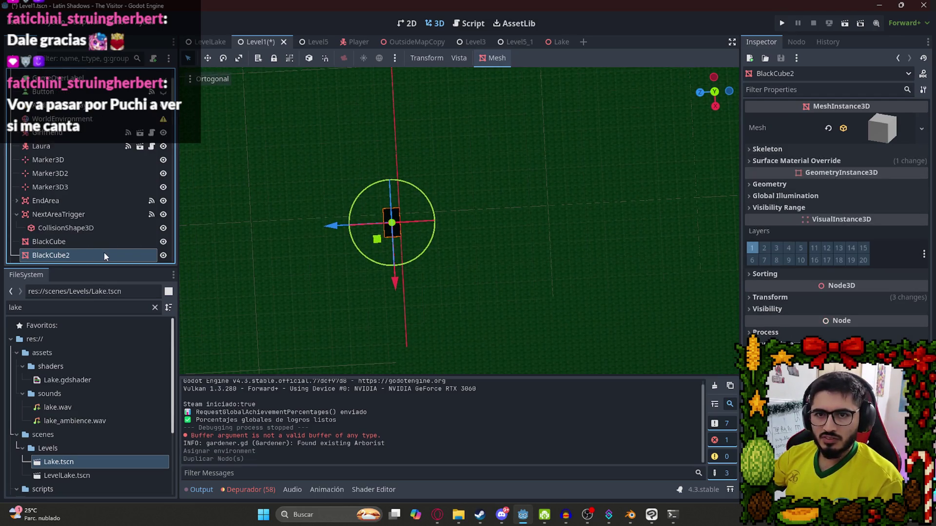
drag(342, 229, 392, 230)
scroll(462, 241, up, 4)
scroll(445, 251, down, 10)
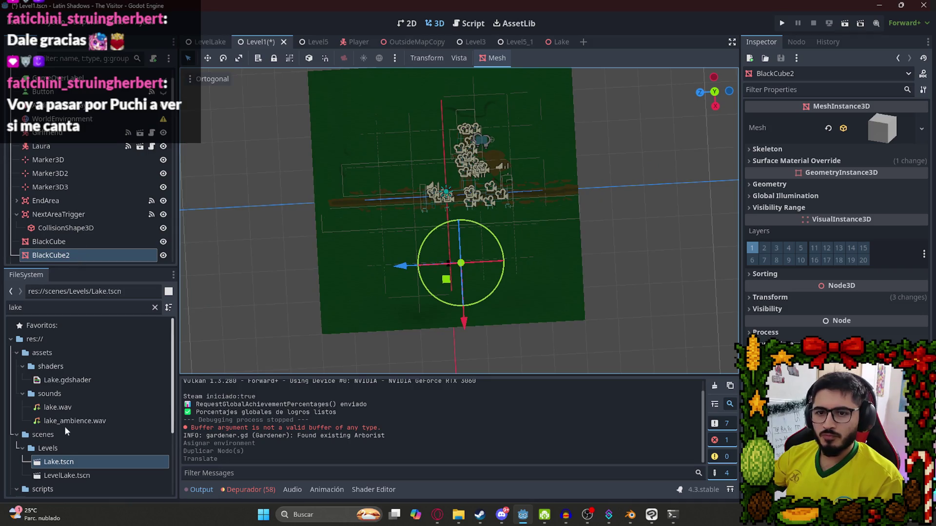
scroll(529, 128, up, 9)
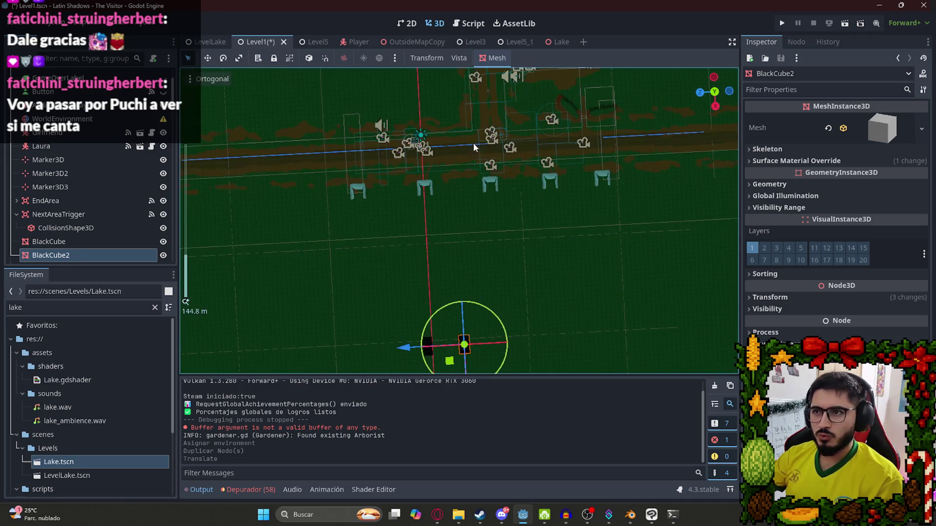
- Filter the FileSystem for 'fence' and drag fence.res into the level as Fence2
drag(600, 194, 461, 214)
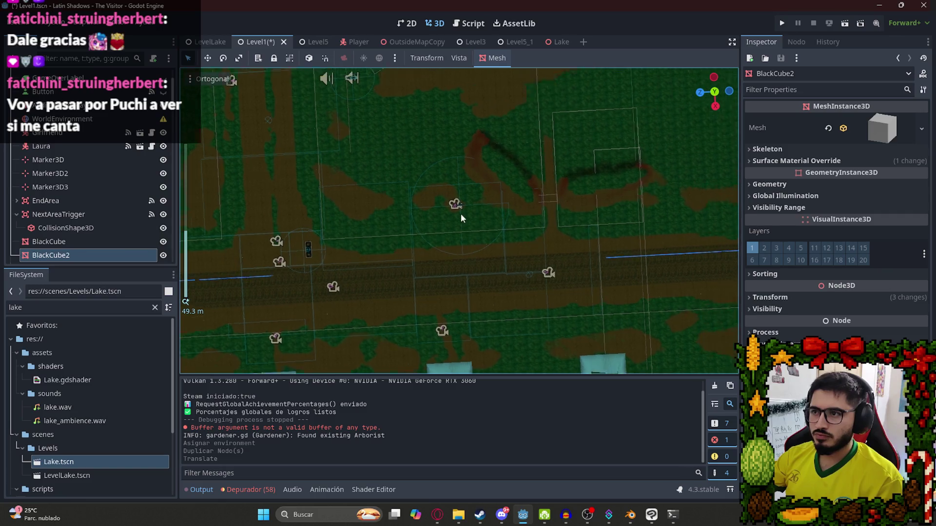
double_click(22, 307)
text(fence)
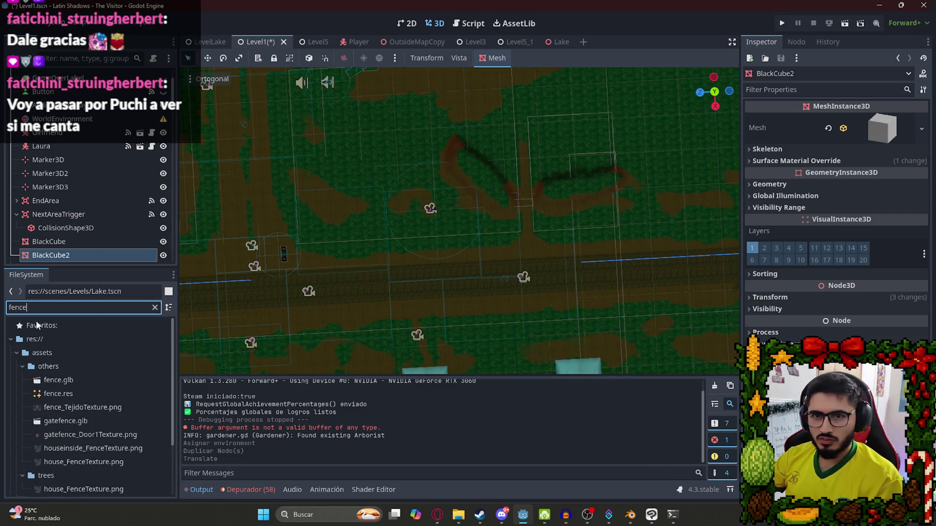
scroll(417, 279, down, 10)
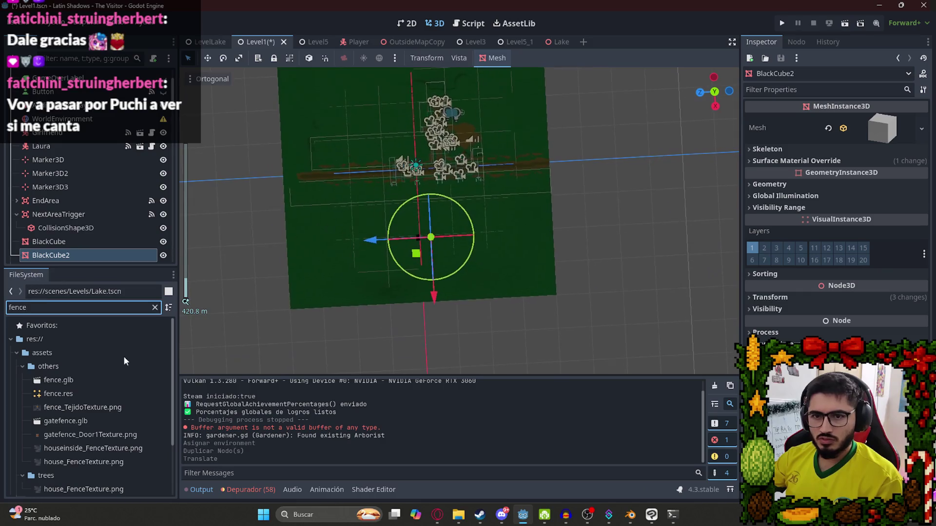
click(70, 395)
mouse_move(69, 395)
mouse_down()
mouse_move(428, 248)
mouse_move(443, 220)
mouse_move(428, 215)
mouse_up()
scroll(429, 248, up, 10)
scroll(428, 243, up, 15)
scroll(242, 257, down, 1)
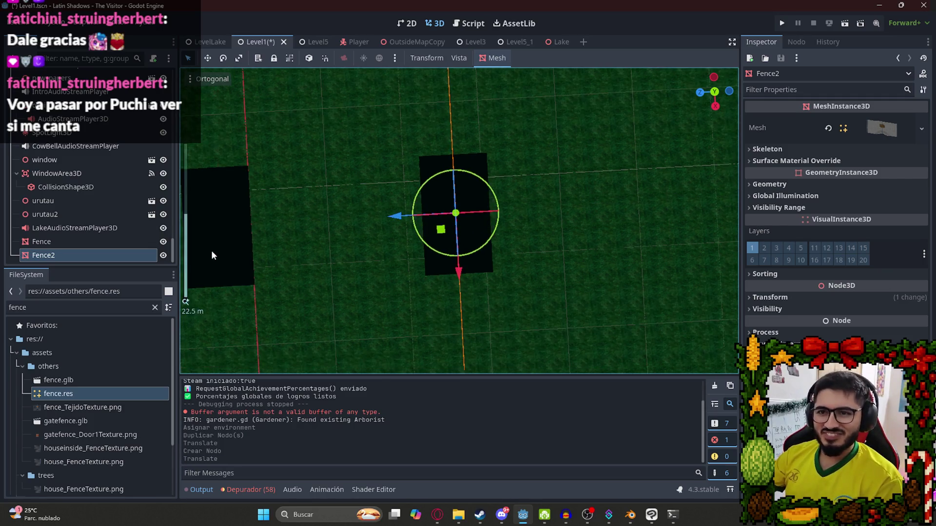
- Temporarily hide the left BlackCube, then undo the hiding
click(211, 255)
click(163, 77)
mouse_move(236, 217)
mouse_down()
mouse_move(386, 188)
mouse_move(446, 150)
mouse_move(434, 176)
mouse_move(478, 247)
mouse_up()
scroll(446, 150, down, 2)
scroll(409, 151, up, 10)
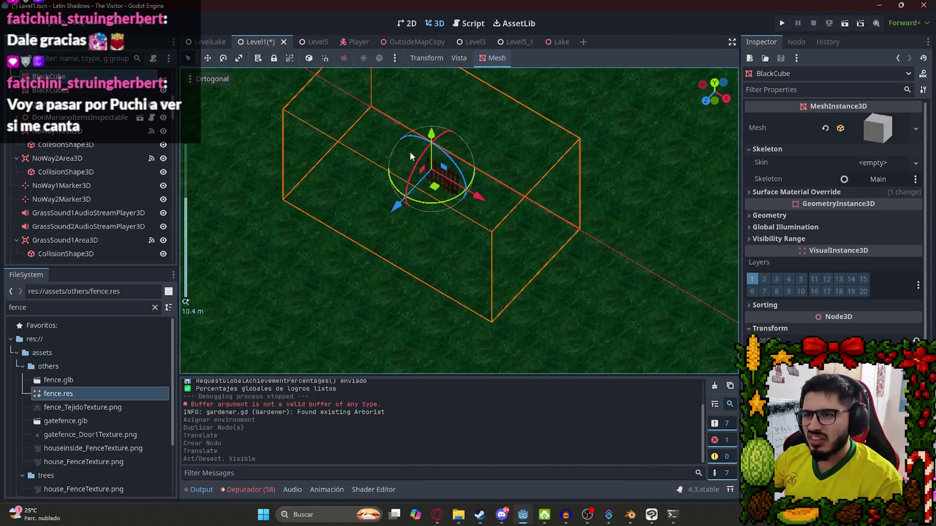
key(ctrl+z)
scroll(423, 172, down, 5)
mouse_move(423, 171)
mouse_down()
mouse_move(557, 119)
mouse_move(514, 142)
mouse_move(577, 124)
mouse_up()
- Scale Fence2 down with the gizmo, centre the view on it, and save Level1
click(577, 123)
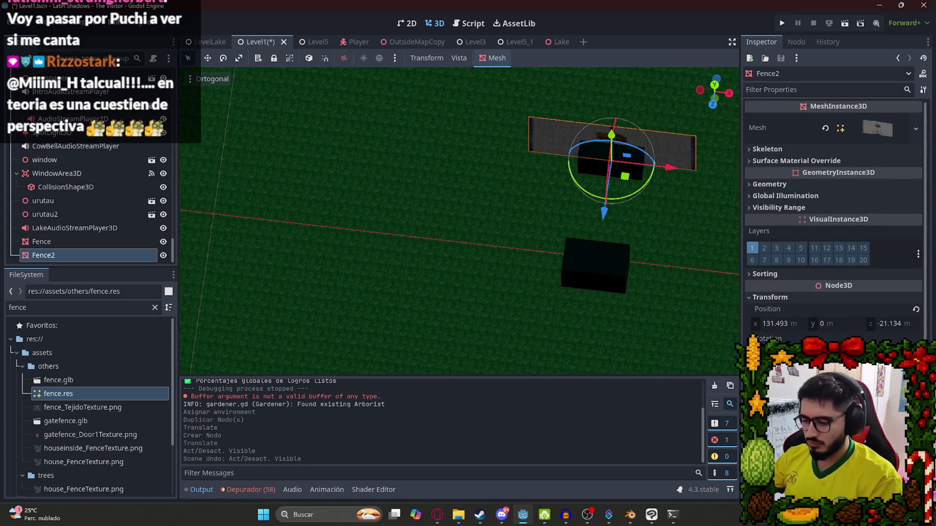
key(Return)
drag(578, 181, 475, 297)
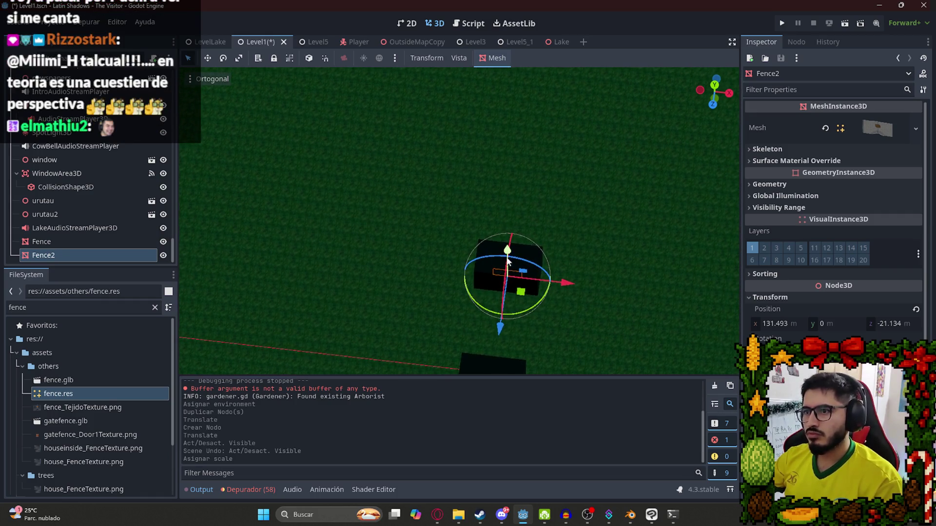
mouse_move(526, 232)
mouse_down()
mouse_move(292, 241)
mouse_move(91, 213)
mouse_up()
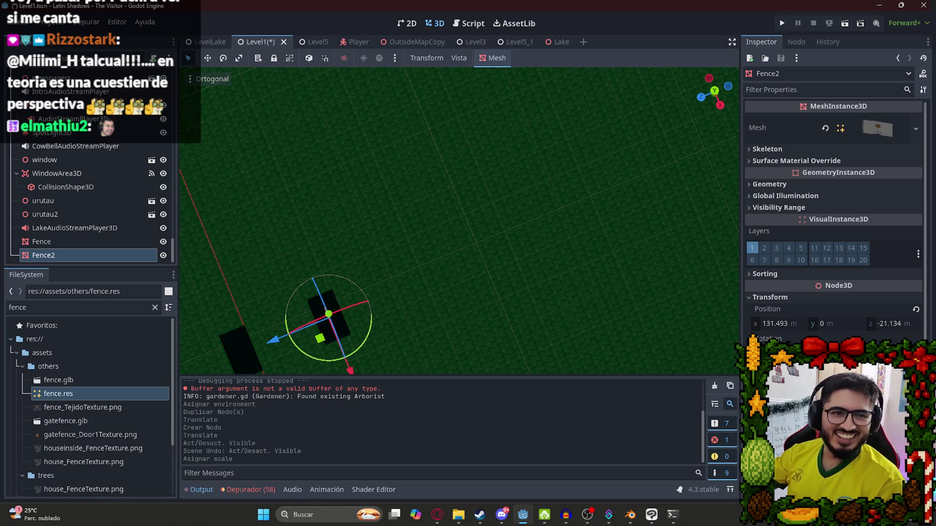
key(f)
mouse_move(338, 229)
mouse_down()
mouse_move(410, 217)
mouse_move(492, 229)
mouse_up()
scroll(488, 241, up, 20)
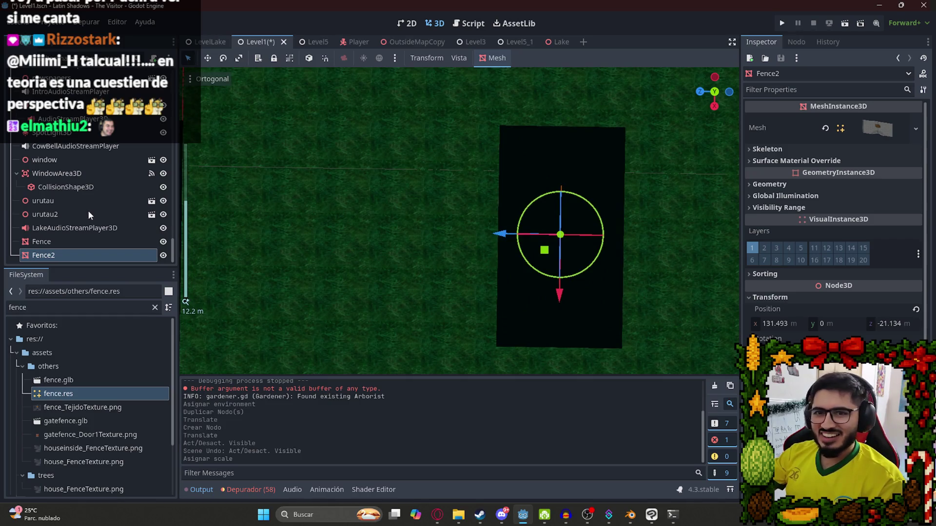
key(ctrl+s)
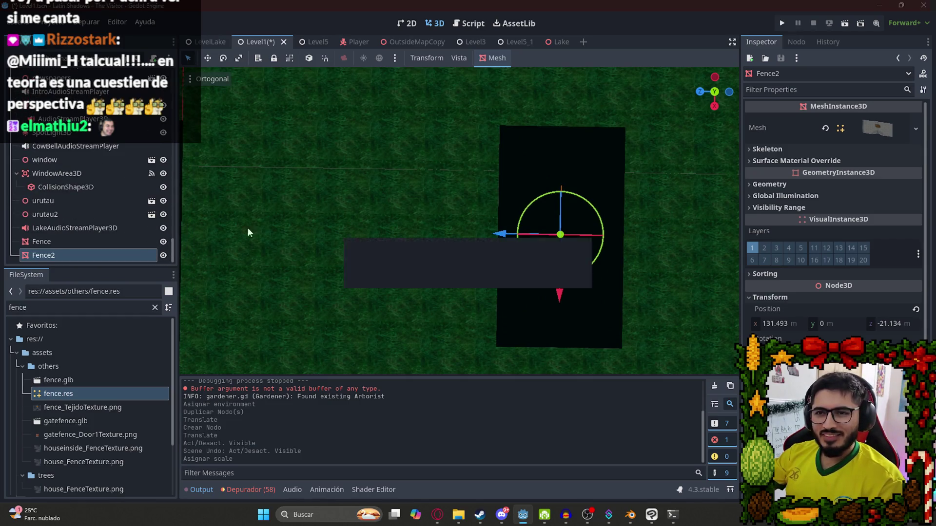
mouse_move(174, 256)
mouse_down()
mouse_move(160, 224)
mouse_move(132, 50)
mouse_up()
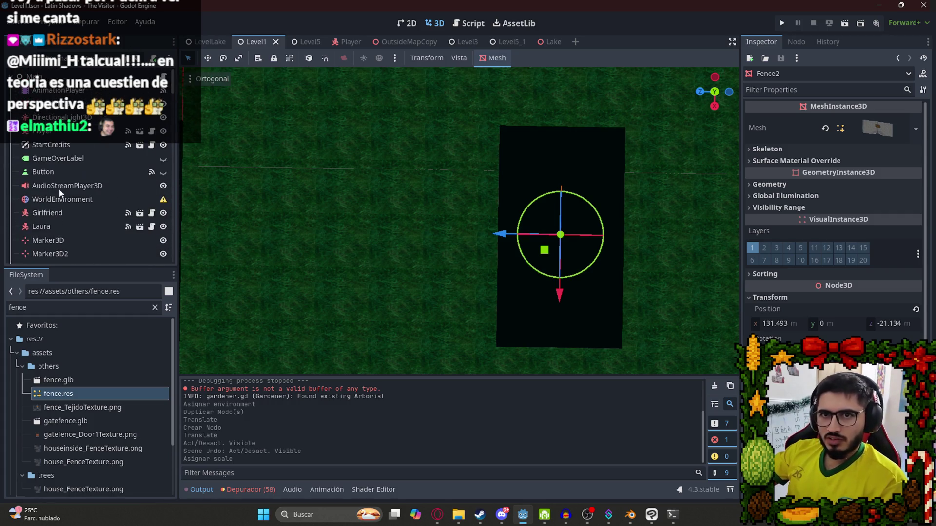
- Select the level's AnimationPlayer and switch it to the OpenDoor animation
click(69, 96)
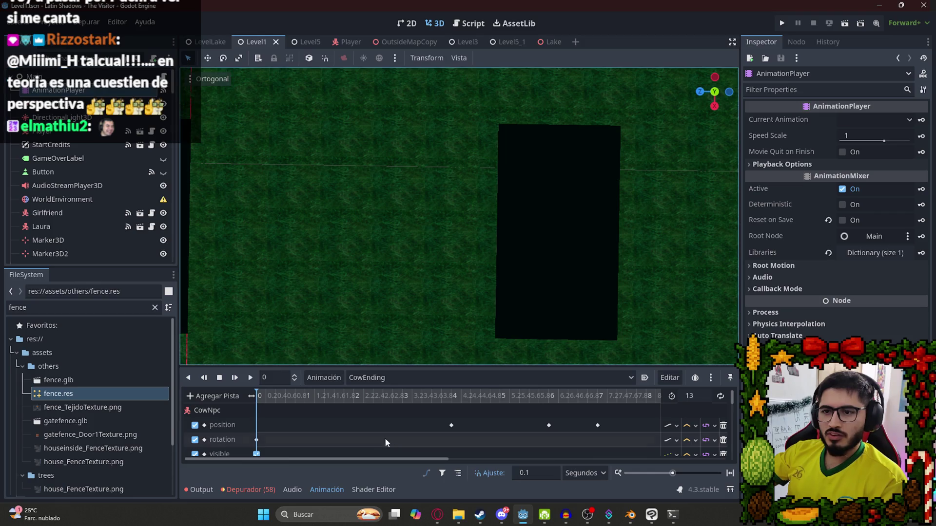
click(389, 383)
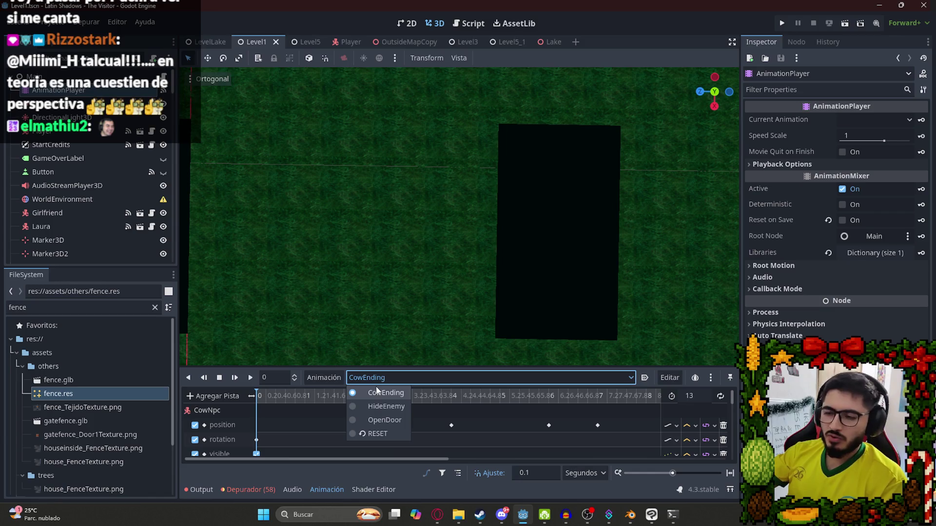
click(358, 417)
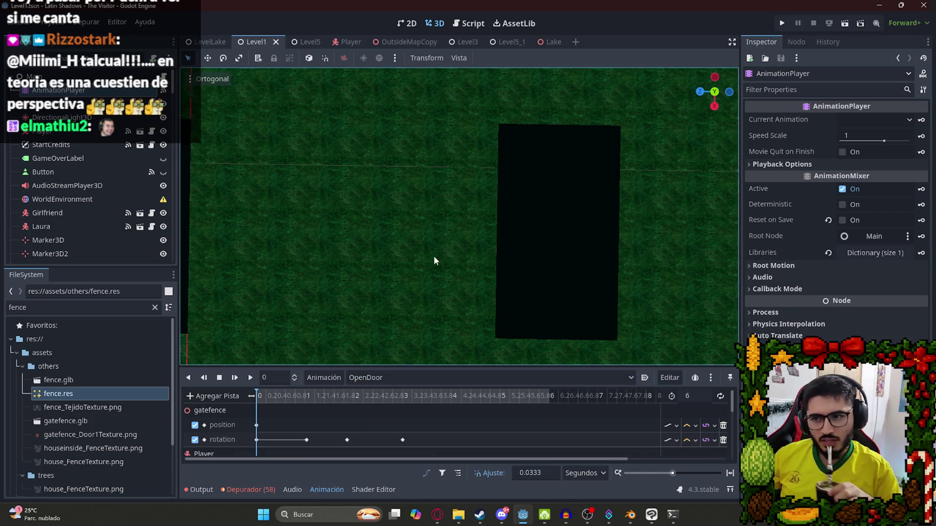
scroll(434, 255, down, 5)
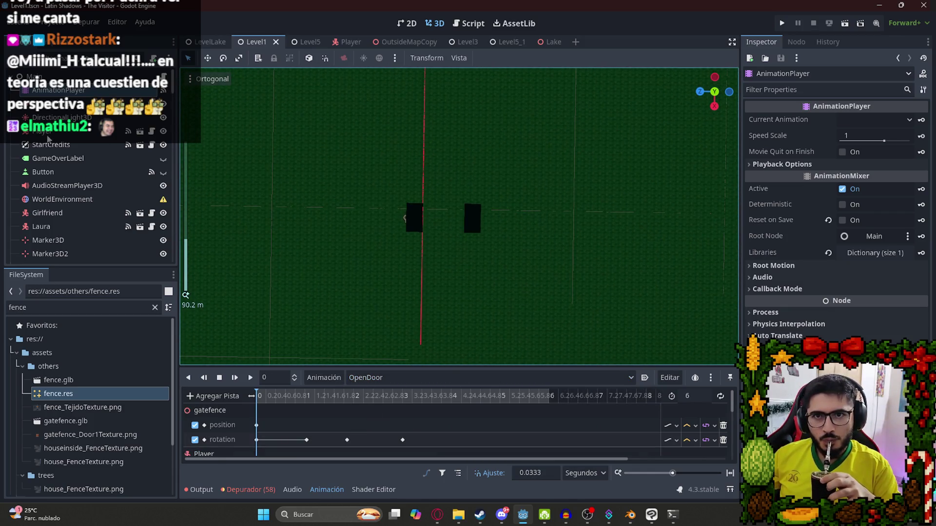
- Make Player's children editable, hide the prota model, and bring up the animation duplicate prompt
right_click(48, 137)
click(103, 406)
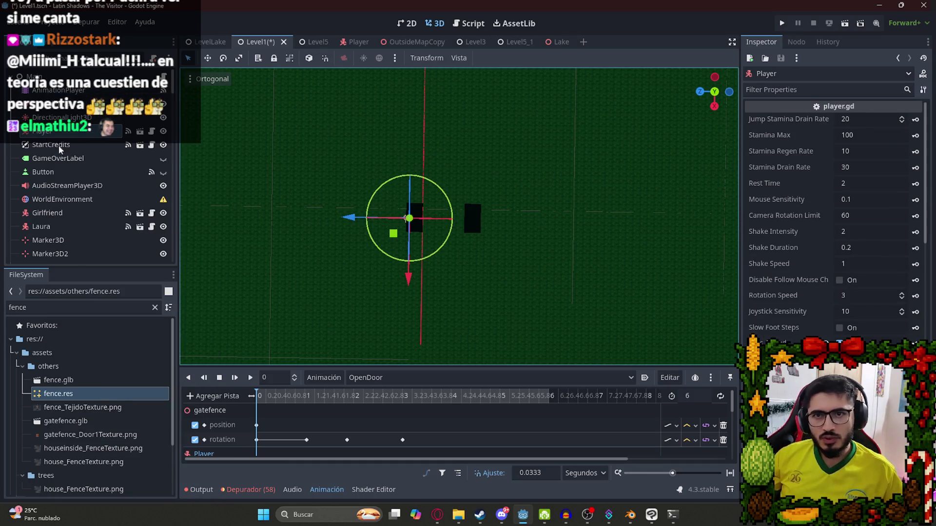
click(18, 132)
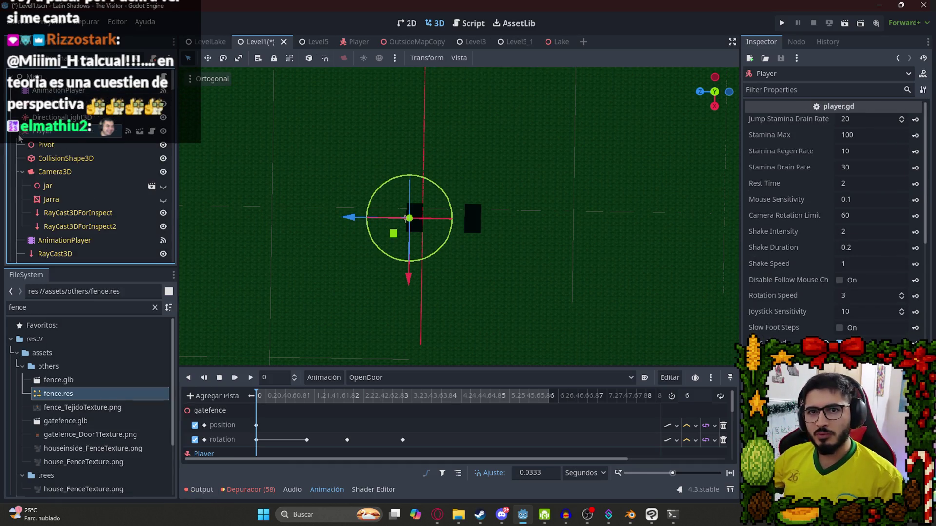
click(46, 173)
click(20, 173)
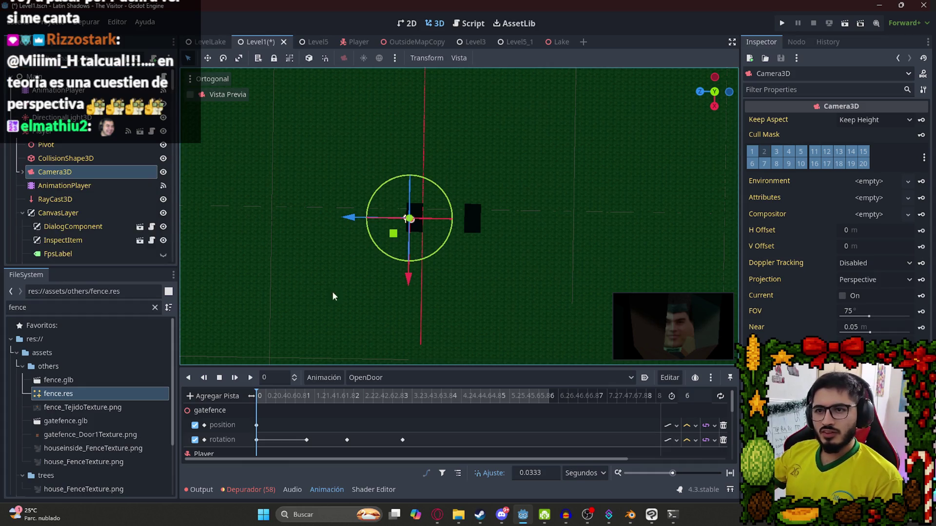
click(23, 212)
scroll(42, 202, down, 3)
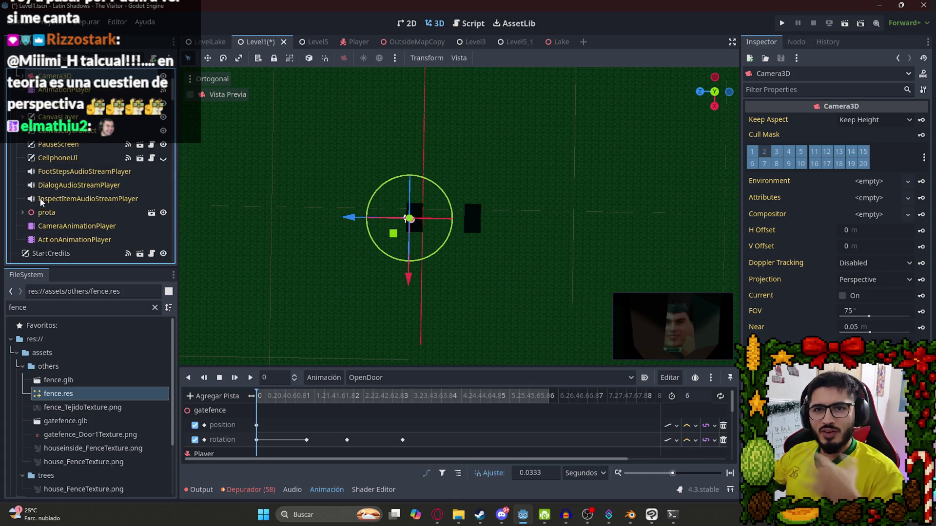
click(163, 213)
scroll(548, 244, up, 10)
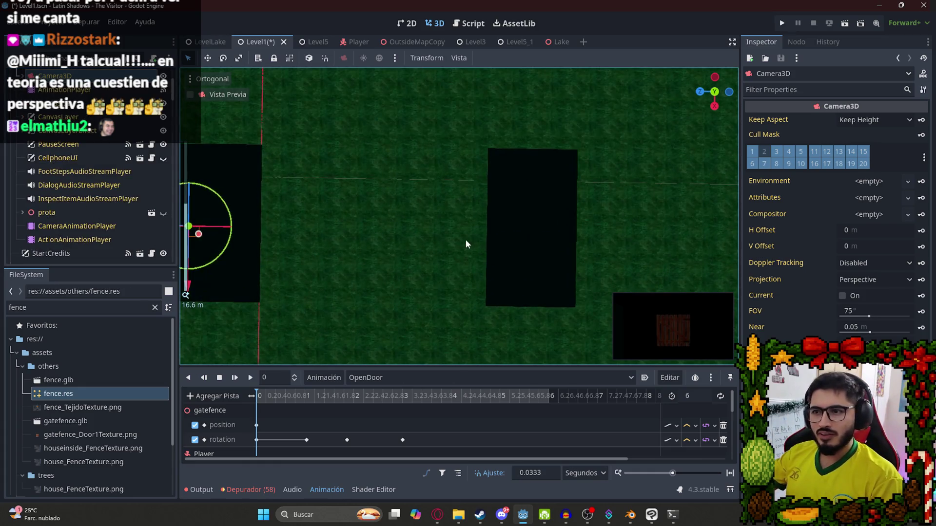
click(326, 378)
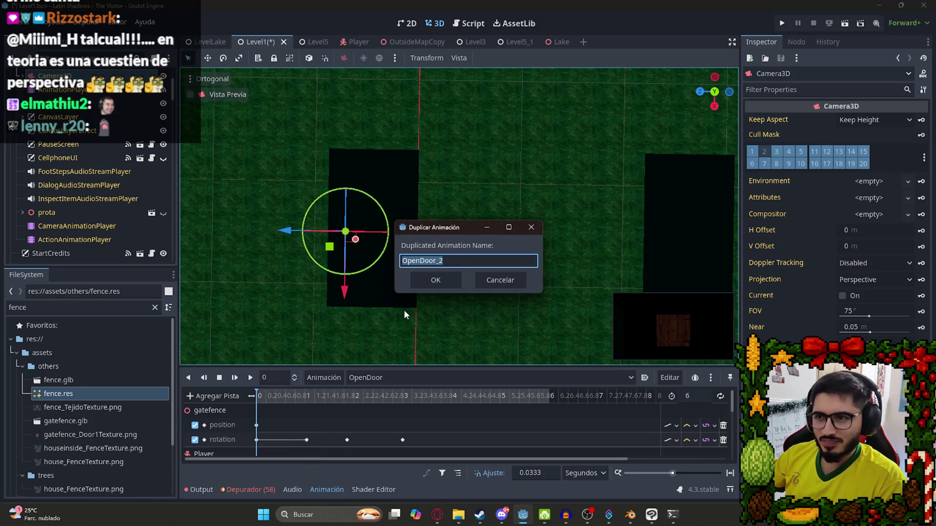
- Name the duplicated animation OpenFence and confirm it
click(447, 262)
key(BackSpace)
key(BackSpace)
key(BackSpace)
key(BackSpace)
key(BackSpace)
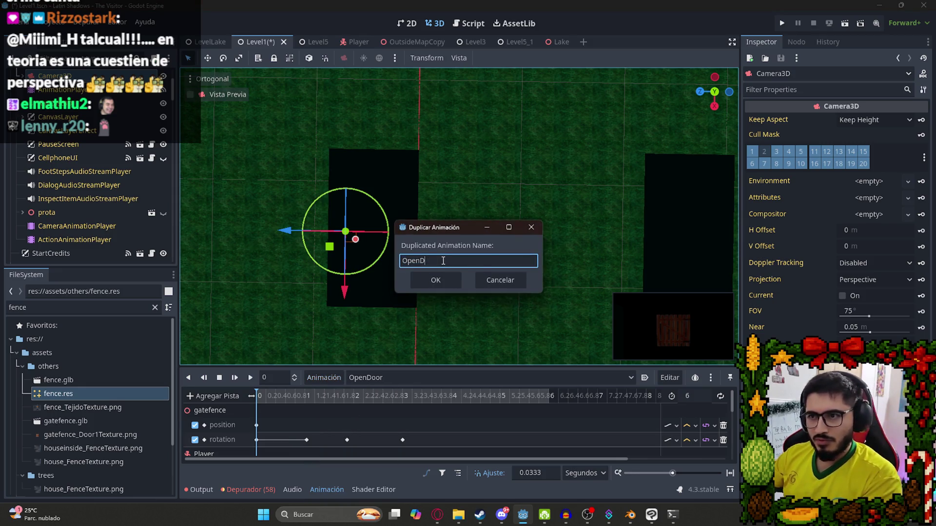
text(Fence)
key(Return)
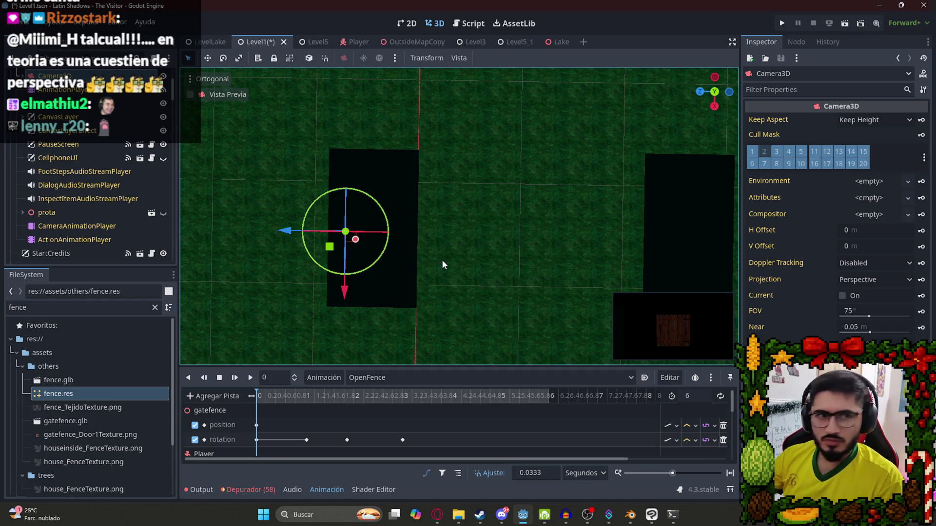
- Scrub the OpenFence timeline to preview the fence movement
scroll(436, 254, down, 4)
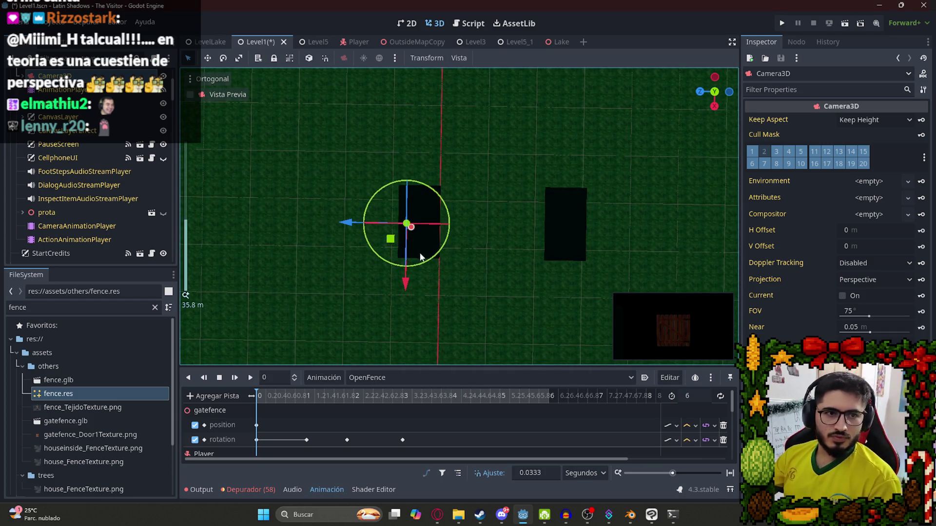
mouse_move(456, 313)
mouse_down()
mouse_move(452, 338)
mouse_move(431, 287)
mouse_up()
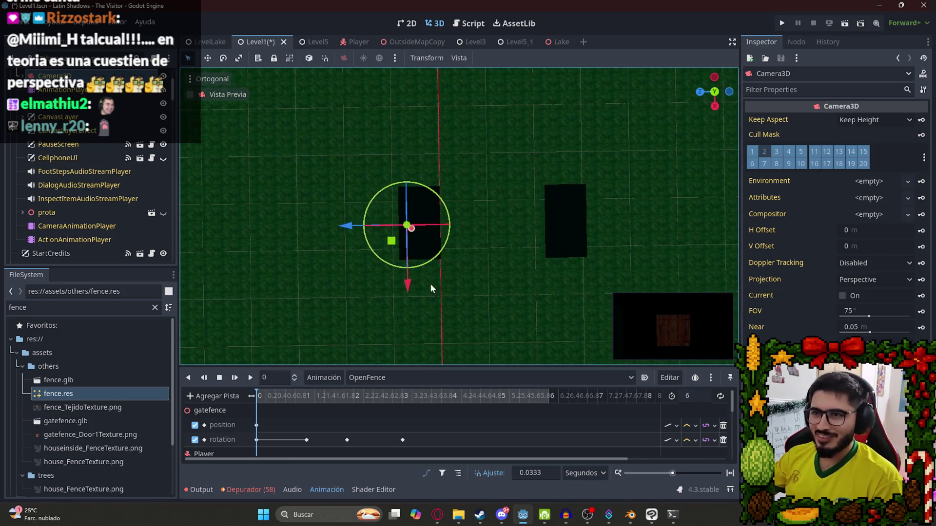
drag(479, 243, 380, 216)
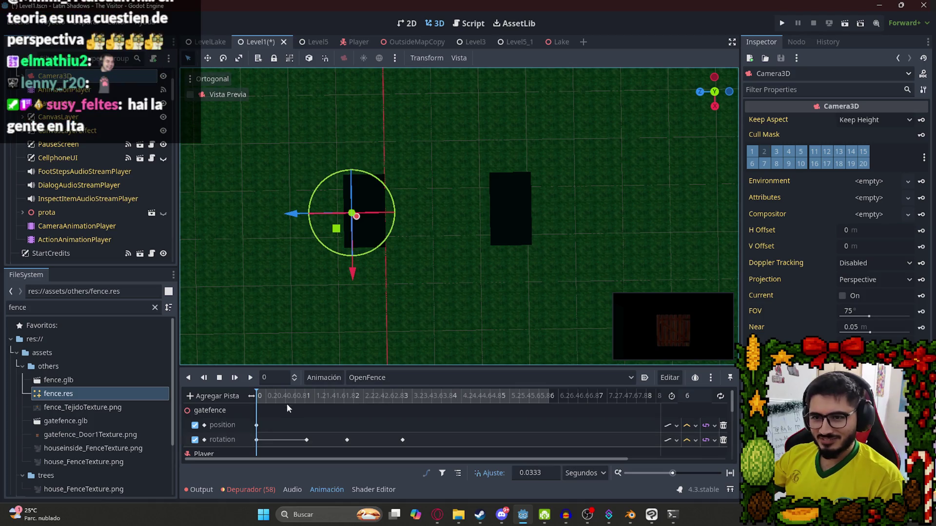
mouse_move(282, 398)
mouse_down()
mouse_move(382, 406)
mouse_move(210, 407)
mouse_up()
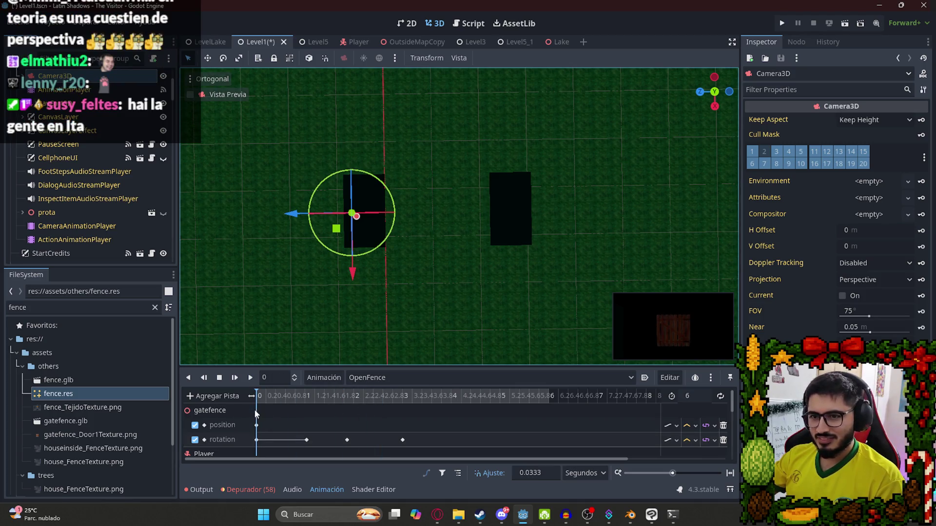
scroll(342, 424, down, 3)
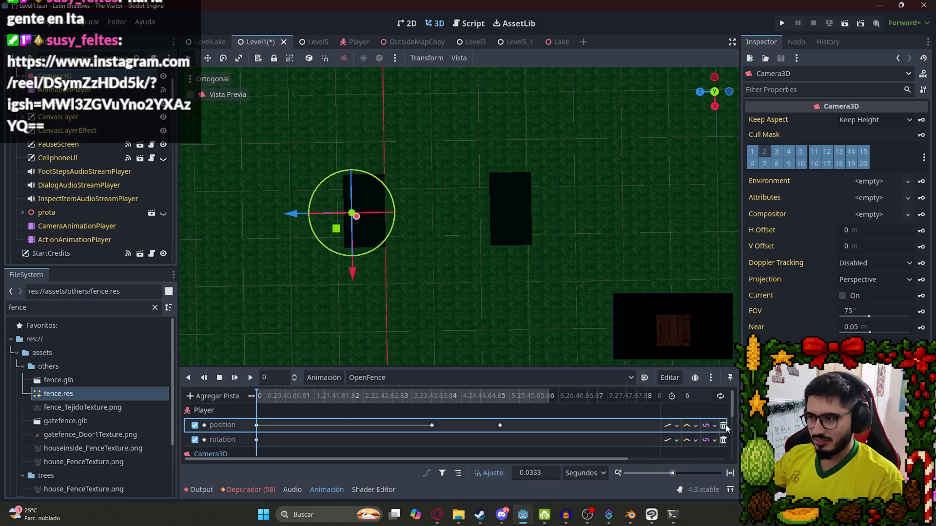
scroll(321, 422, down, 6)
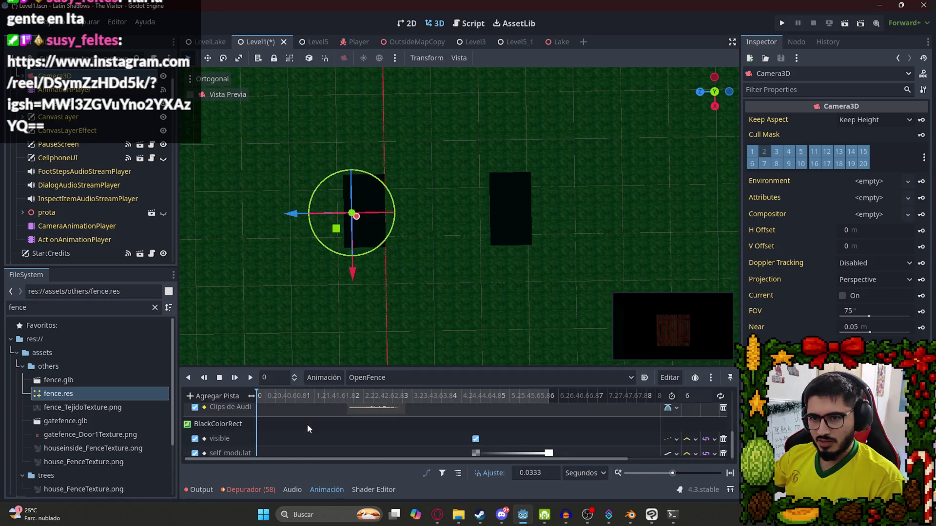
scroll(308, 424, up, 5)
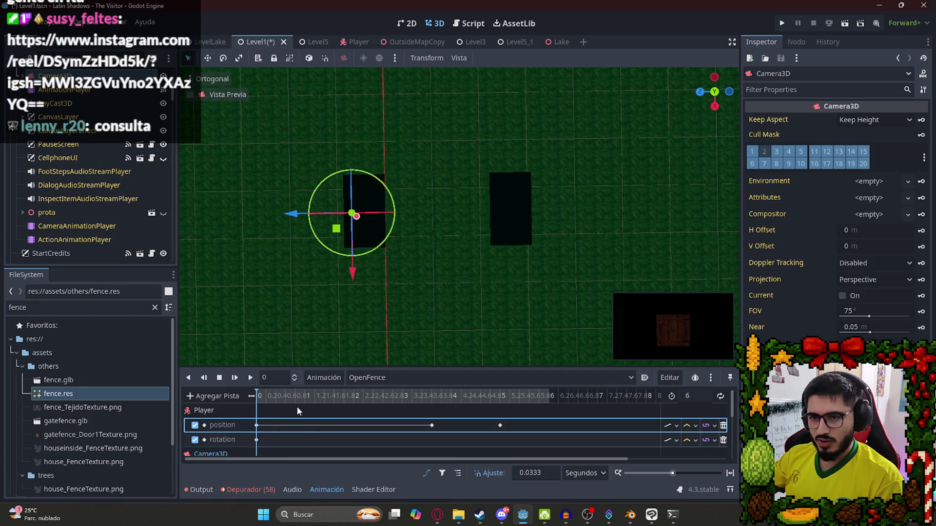
scroll(113, 108, down, 4)
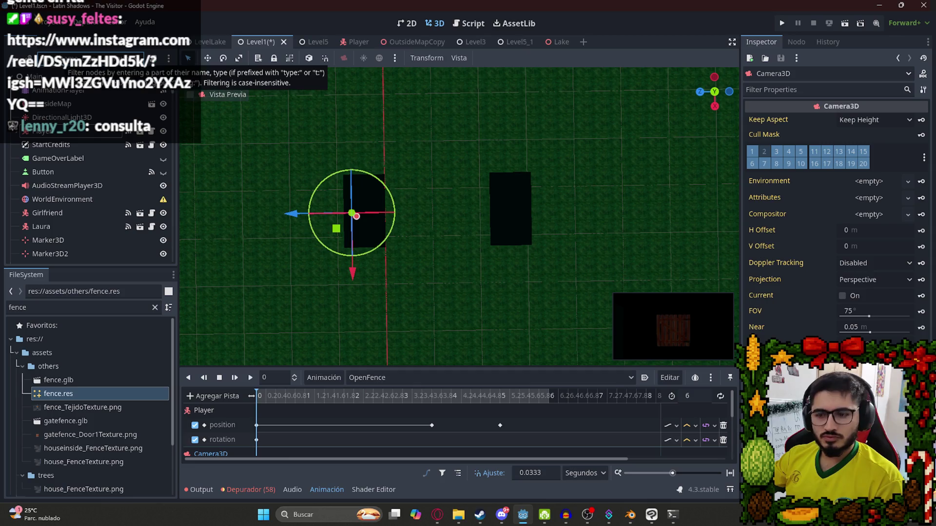
- Expand Player to select its Camera3D, then collapse Player's children again
click(22, 134)
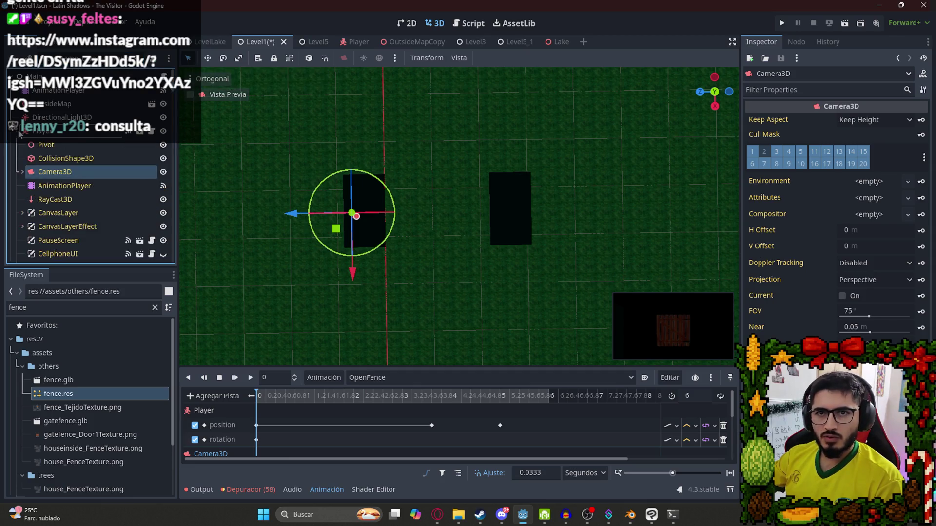
click(21, 133)
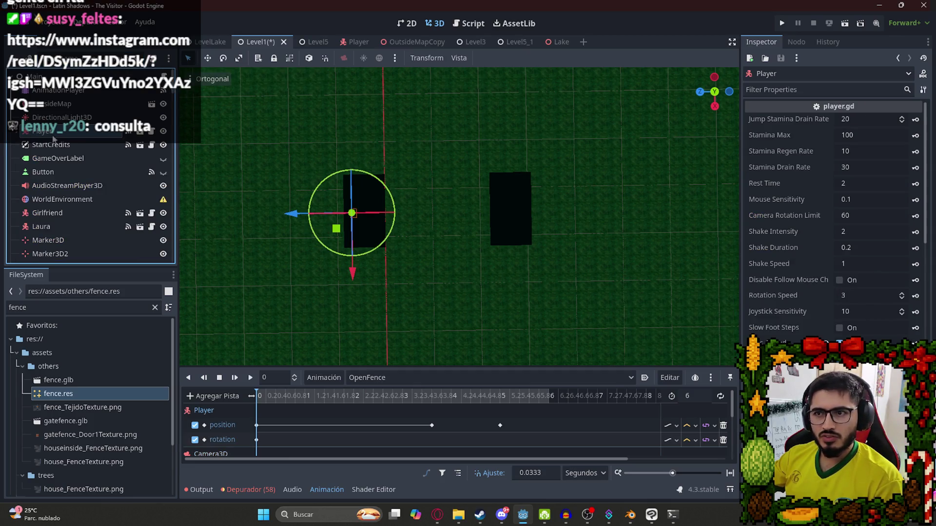
click(22, 133)
click(63, 174)
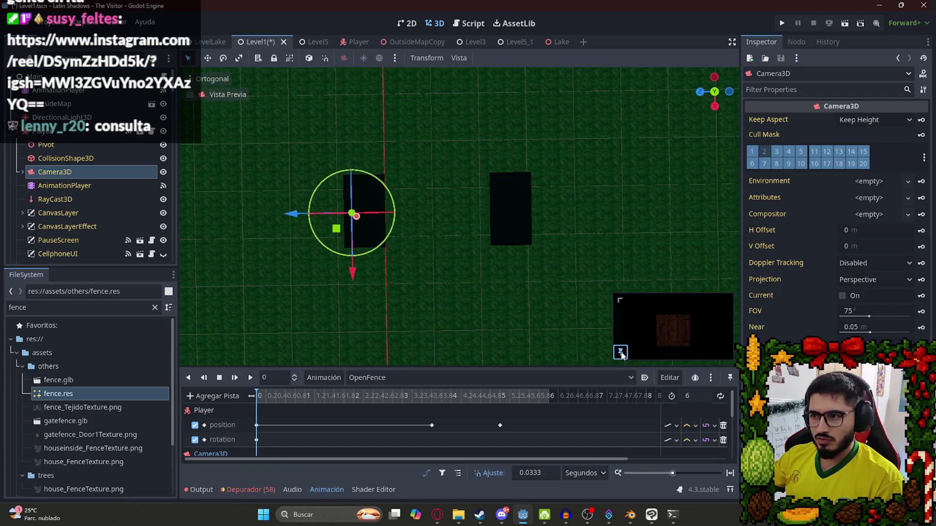
click(16, 134)
click(39, 133)
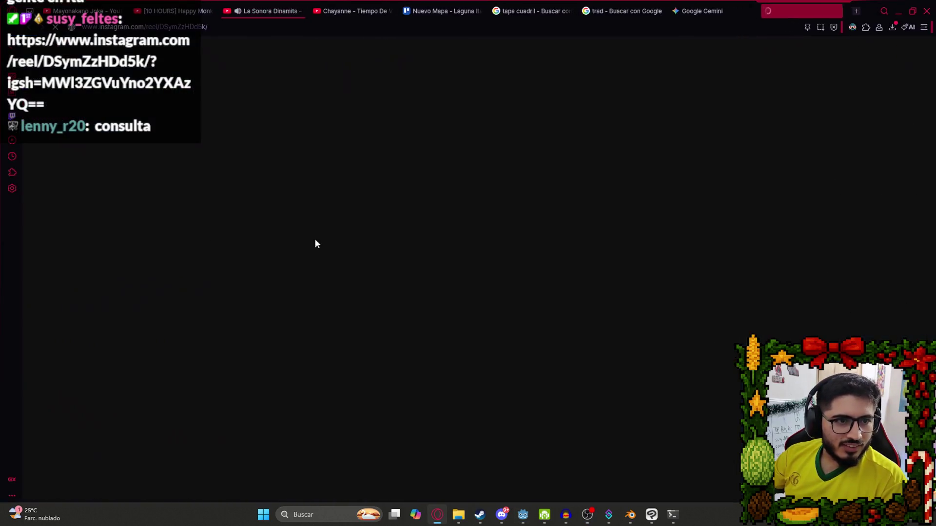
- Switch to the Instagram reel tab, pause and resume it, and leave it paused on the hammock clip
drag(785, 8, 335, 7)
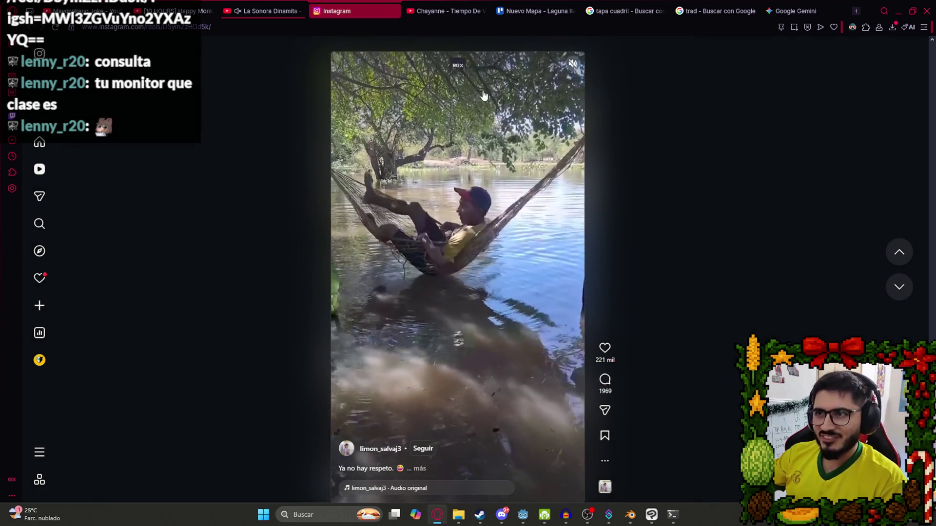
click(572, 66)
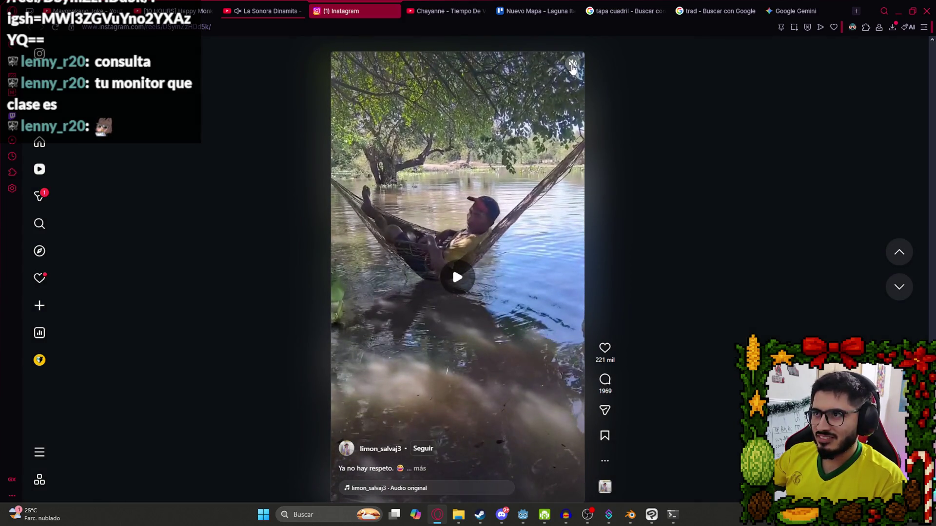
click(540, 321)
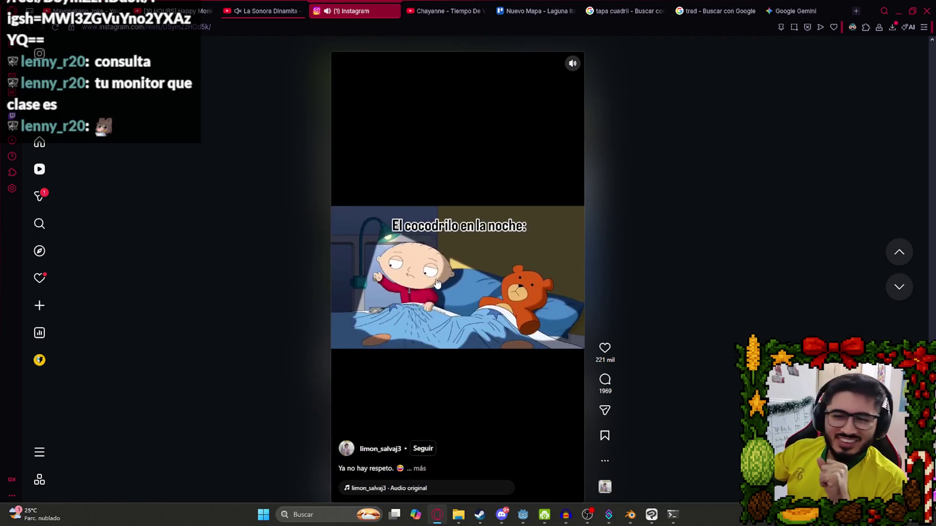
click(422, 136)
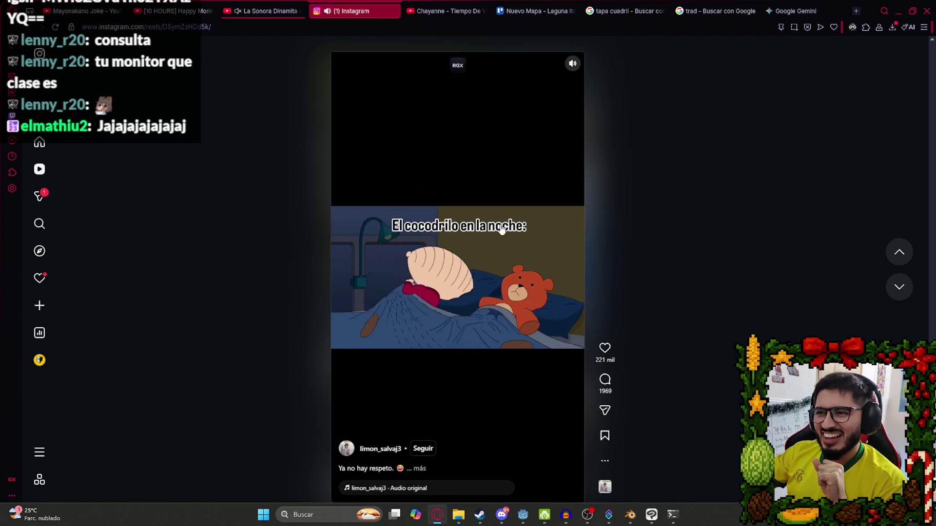
click(462, 345)
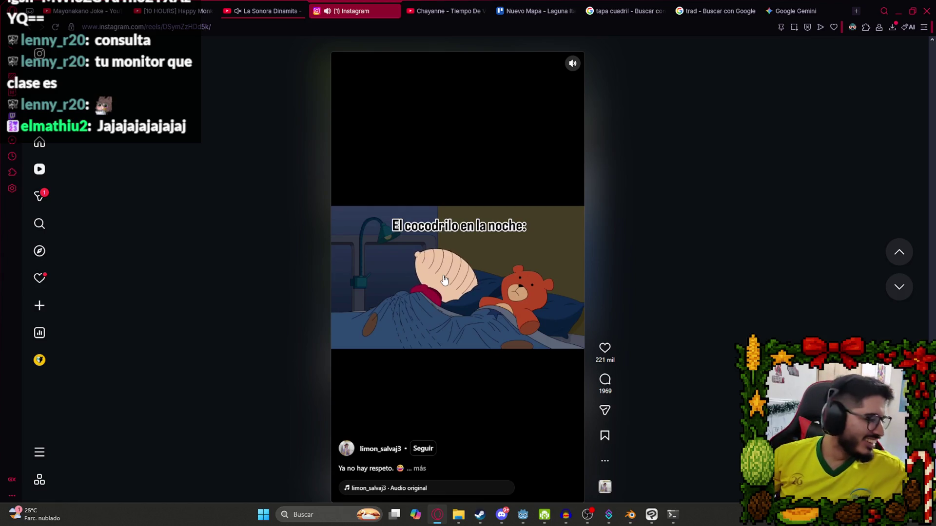
click(473, 256)
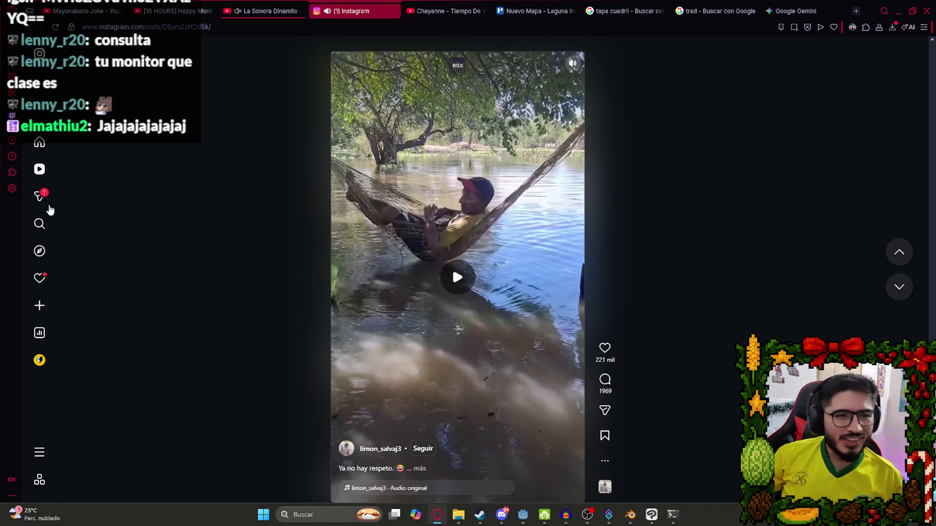
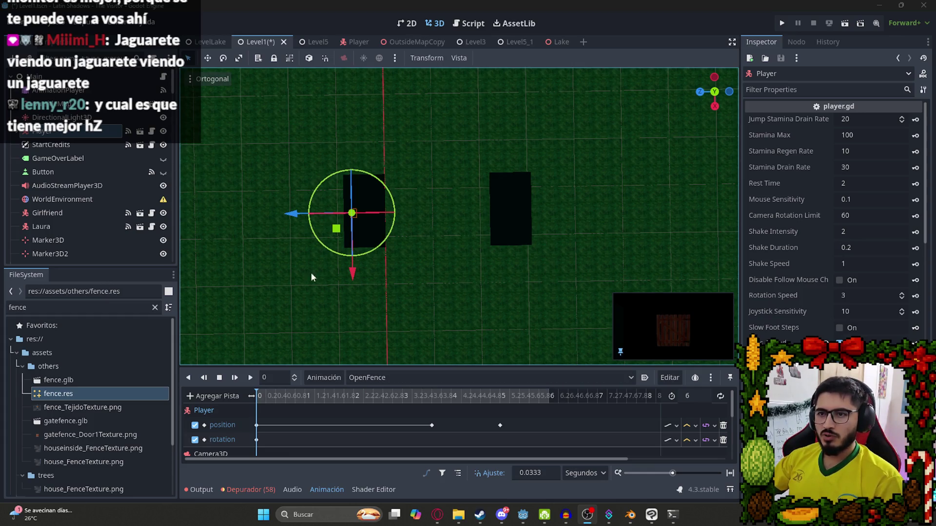
- Drag the Player onto the right-hand dark block and key its position in OpenFence
mouse_move(298, 216)
mouse_down()
mouse_move(495, 229)
mouse_move(424, 232)
mouse_move(446, 233)
mouse_up()
drag(926, 235, 925, 351)
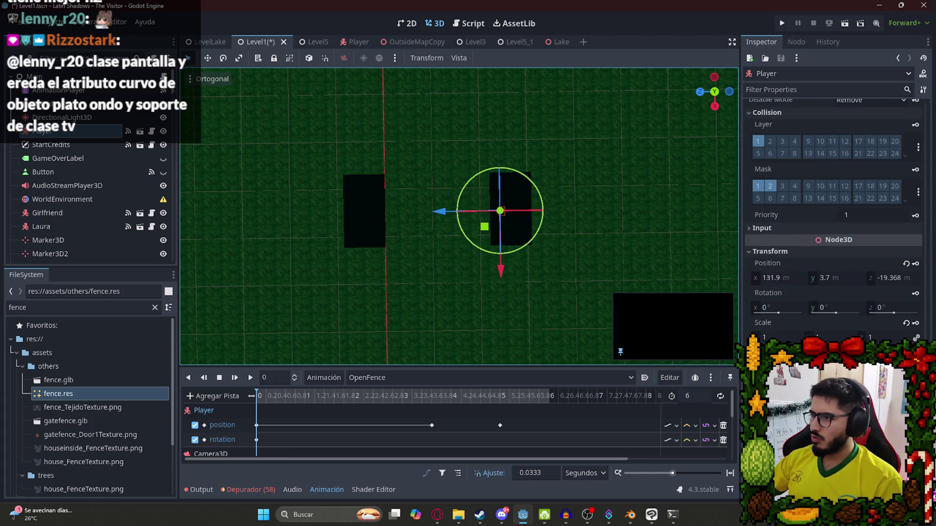
click(913, 265)
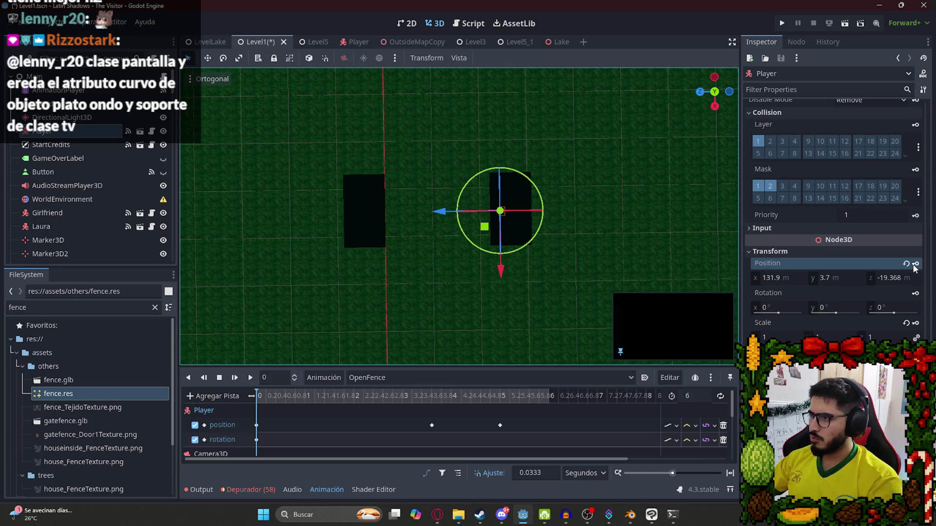
- Scroll the scene tree and select the Fence mesh
scroll(43, 188, down, 5)
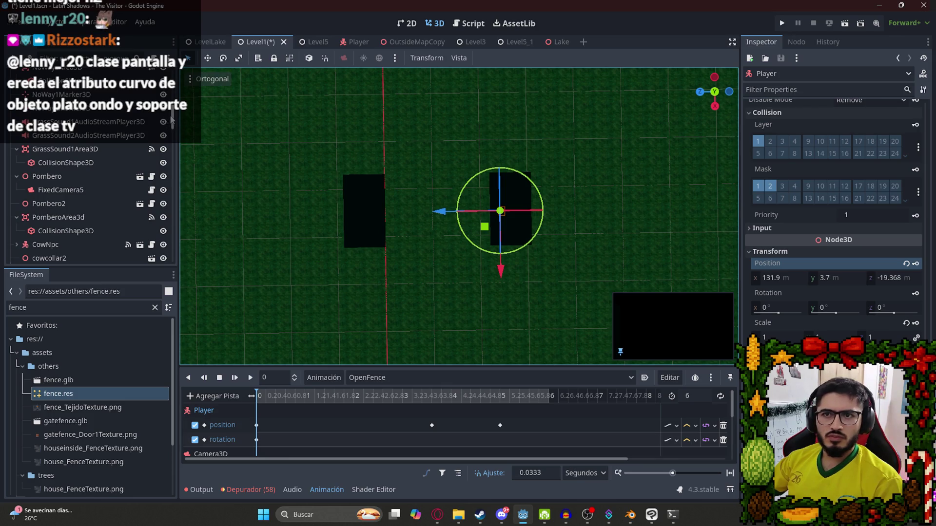
drag(172, 120, 172, 256)
click(51, 243)
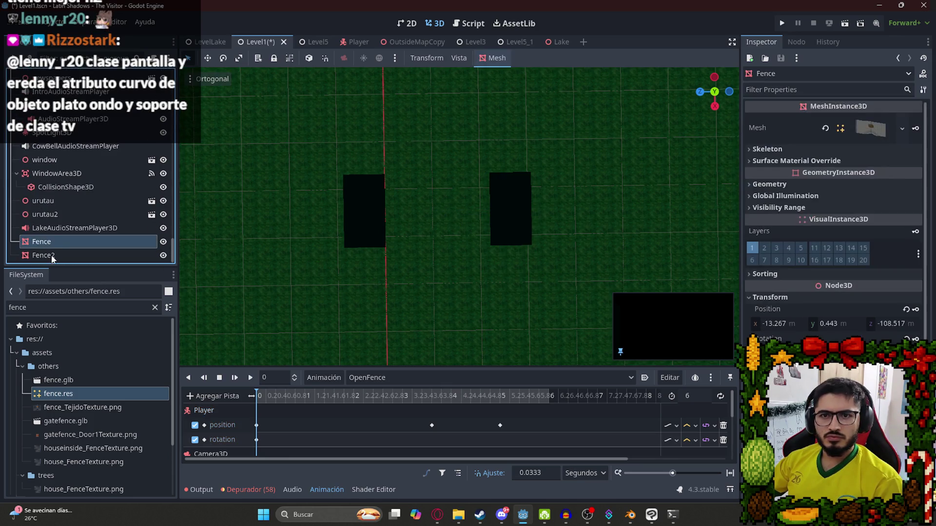
- Select Fence2, slide it toward the Player, and frame the blocks in the viewport
click(51, 255)
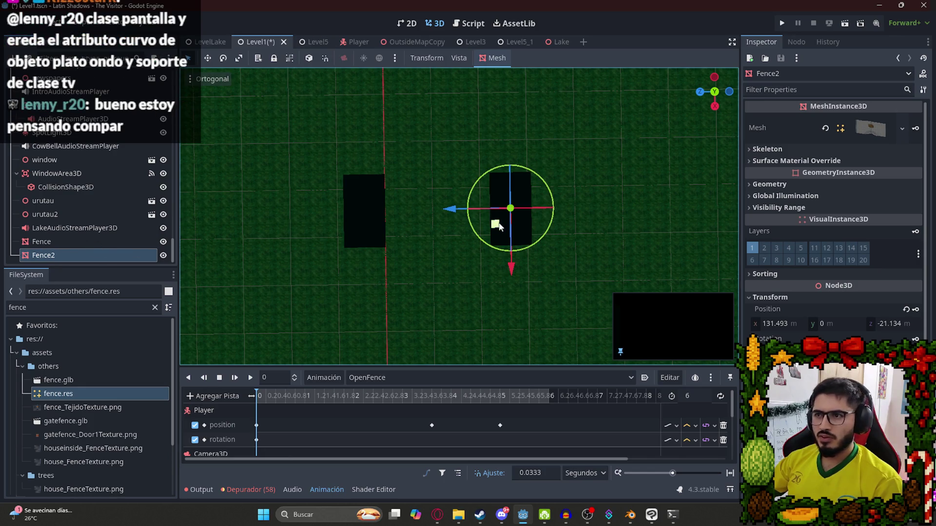
mouse_move(497, 227)
mouse_down()
mouse_move(594, 147)
mouse_move(501, 145)
mouse_move(399, 243)
mouse_up()
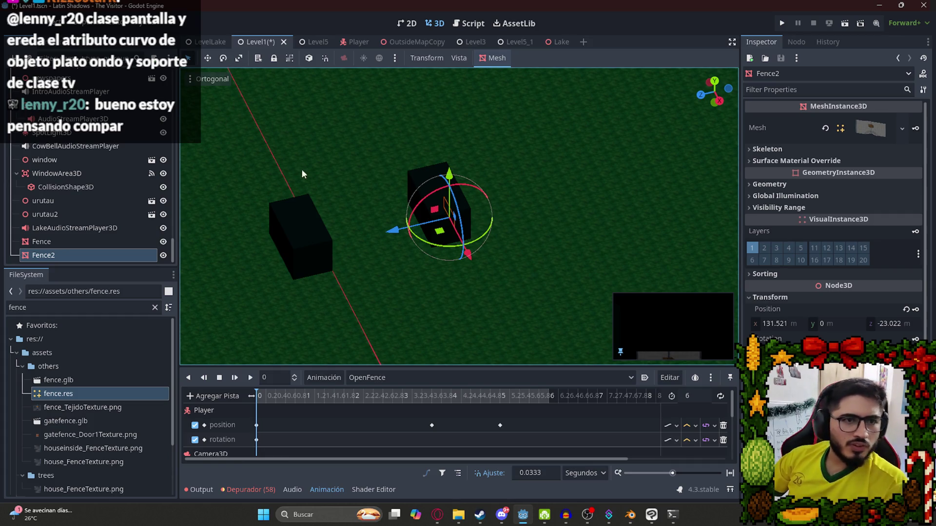
drag(301, 168, 381, 233)
scroll(452, 261, up, 3)
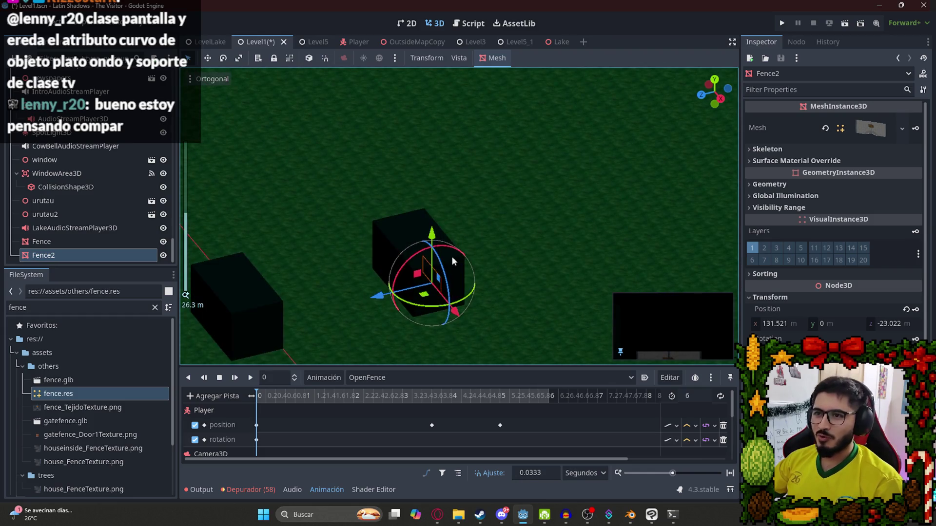
scroll(453, 262, up, 3)
scroll(407, 269, up, 2)
mouse_move(370, 265)
mouse_down()
mouse_move(467, 182)
mouse_move(467, 193)
mouse_move(467, 120)
mouse_move(466, 159)
mouse_move(466, 150)
mouse_move(378, 188)
mouse_move(514, 173)
mouse_move(606, 216)
mouse_up()
- Fine-tune Fence2 along X and Z to 132.032, 3.041, -22.189 with an enlarged camera preview
key(f)
drag(479, 221, 483, 223)
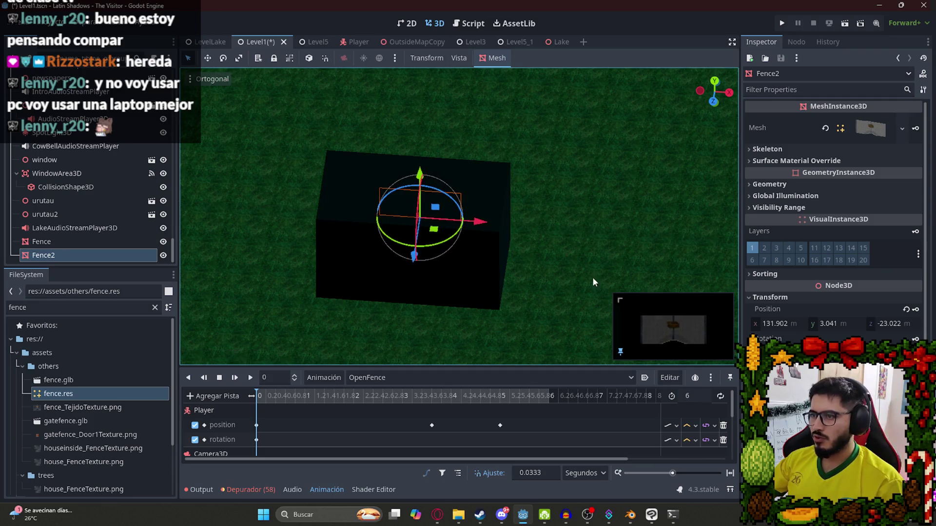
mouse_move(619, 301)
mouse_down()
mouse_move(560, 278)
mouse_move(466, 215)
mouse_up()
mouse_move(379, 228)
mouse_down()
mouse_move(331, 188)
mouse_move(365, 203)
mouse_up()
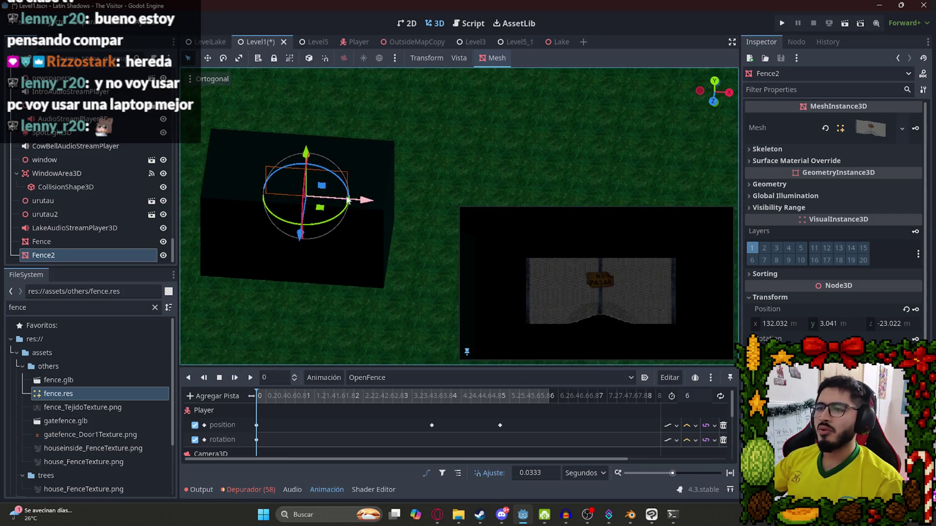
scroll(348, 199, down, 5)
mouse_move(336, 238)
mouse_down()
mouse_move(326, 258)
mouse_move(331, 246)
mouse_up()
- Save the Level1 scene and select the Fence node
key(ctrl+s)
scroll(287, 234, down, 3)
click(97, 240)
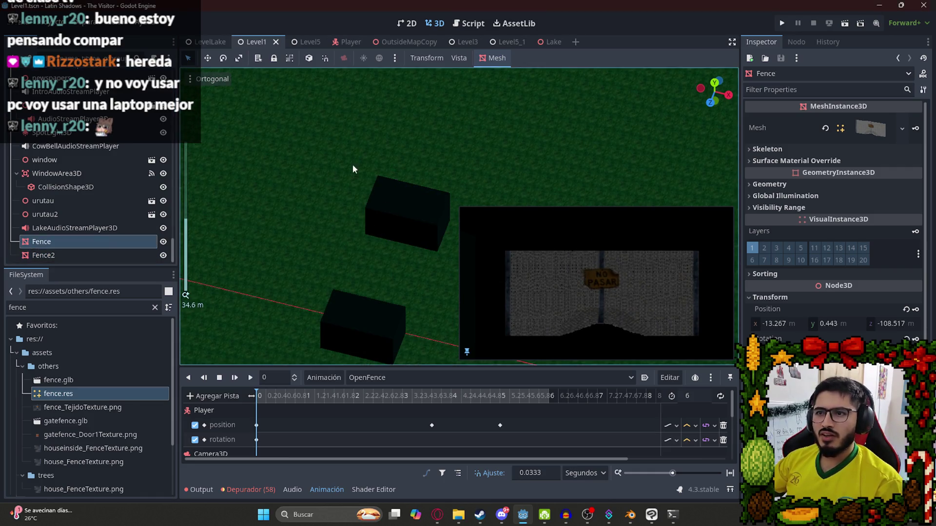
- Add a Fence mesh to the OutsideMapCopy scene and save it
key(KP_7)
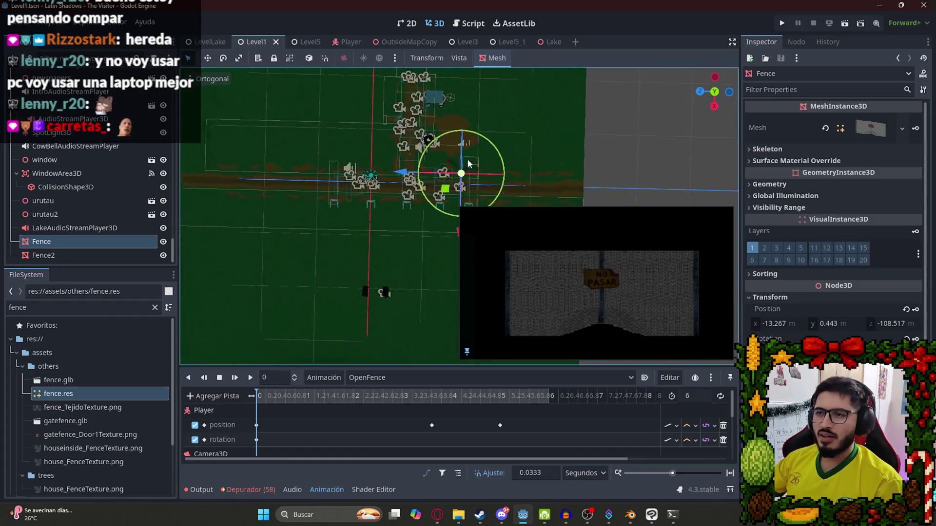
scroll(468, 163, up, 5)
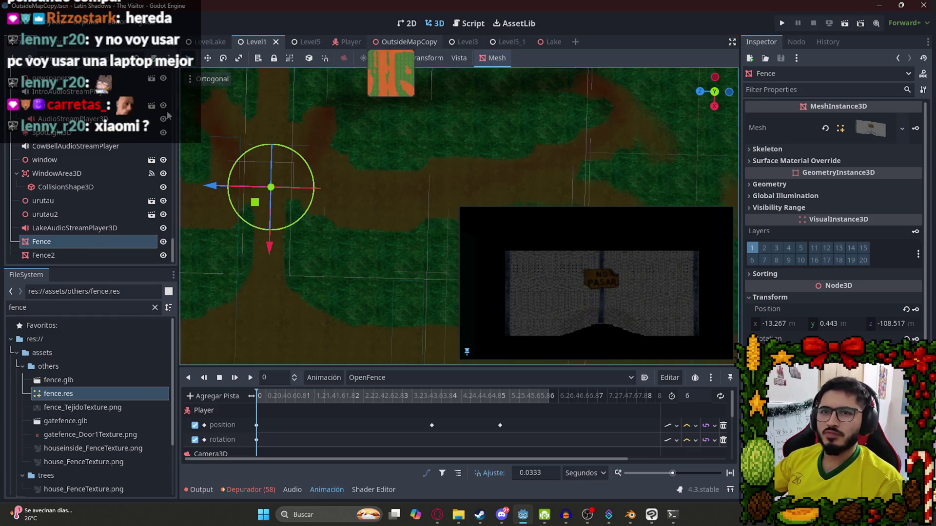
click(392, 42)
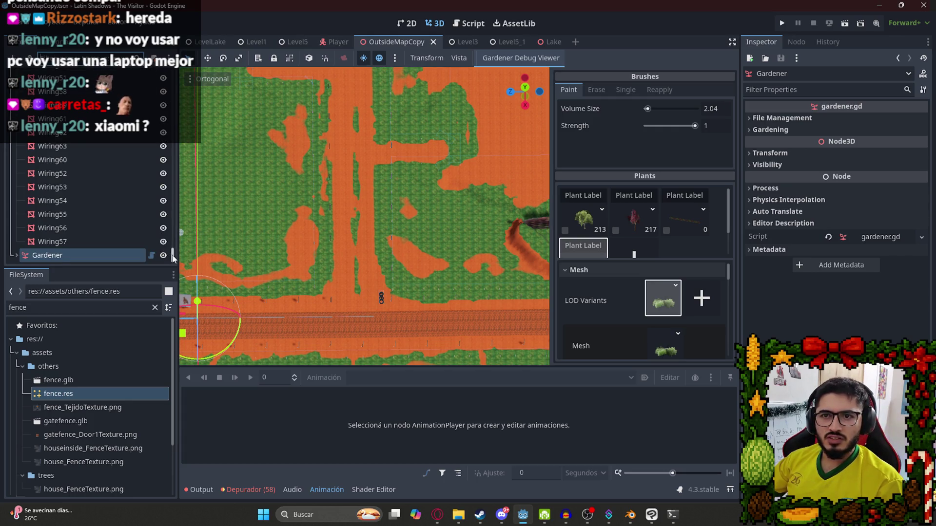
drag(59, 394, 483, 246)
key(f)
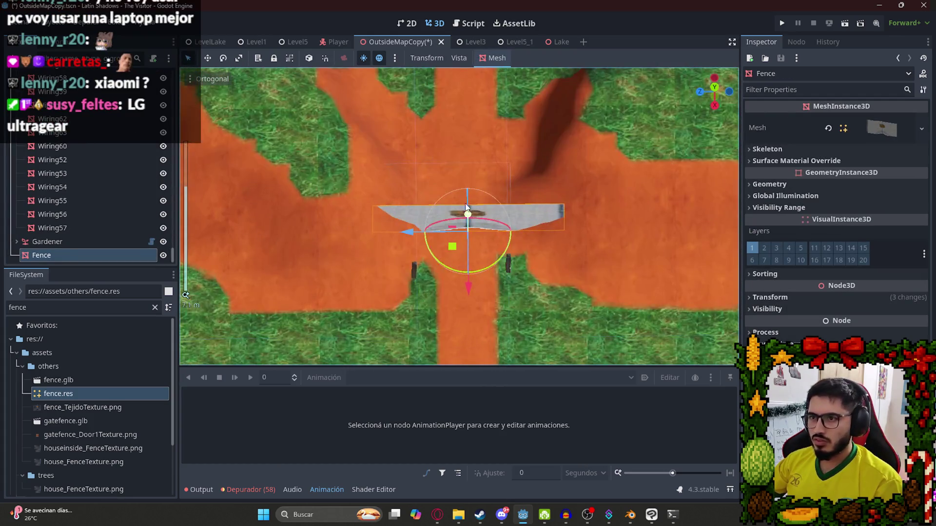
key(ctrl+s)
- In Level1, delete the old Fence, rename Fence2 to Fence, and save
click(245, 39)
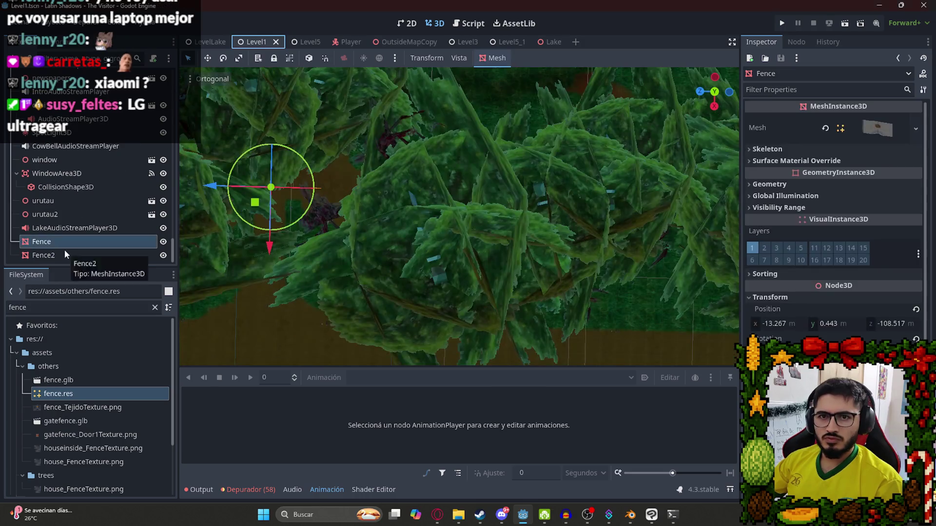
right_click(65, 246)
click(104, 493)
key(Return)
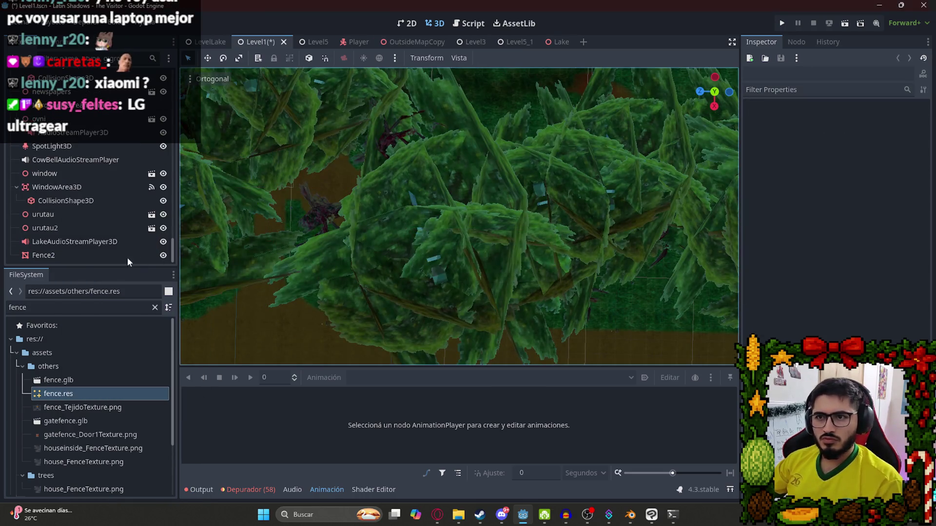
double_click(78, 261)
key(BackSpace)
key(Return)
key(ctrl+s)
- Expand the Player node and select its Camera3D to preview the view
scroll(88, 149, up, 10)
scroll(90, 166, up, 10)
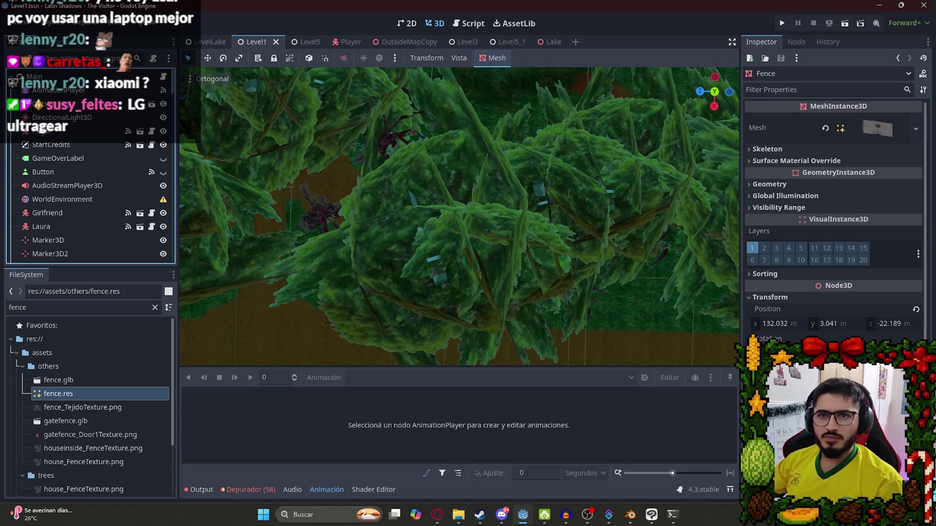
click(20, 132)
click(43, 172)
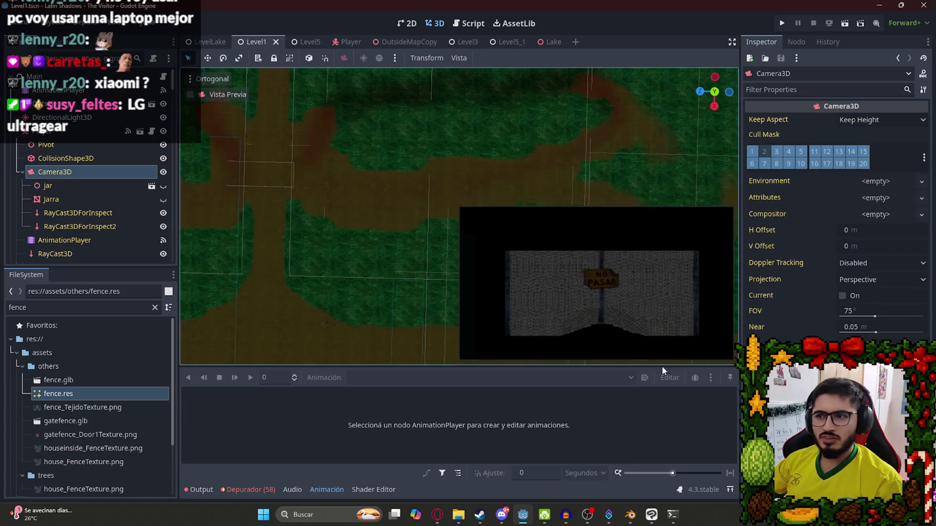
- Select the AnimationPlayer, switch to the OpenFence animation, and enlarge the track area
click(19, 132)
click(58, 90)
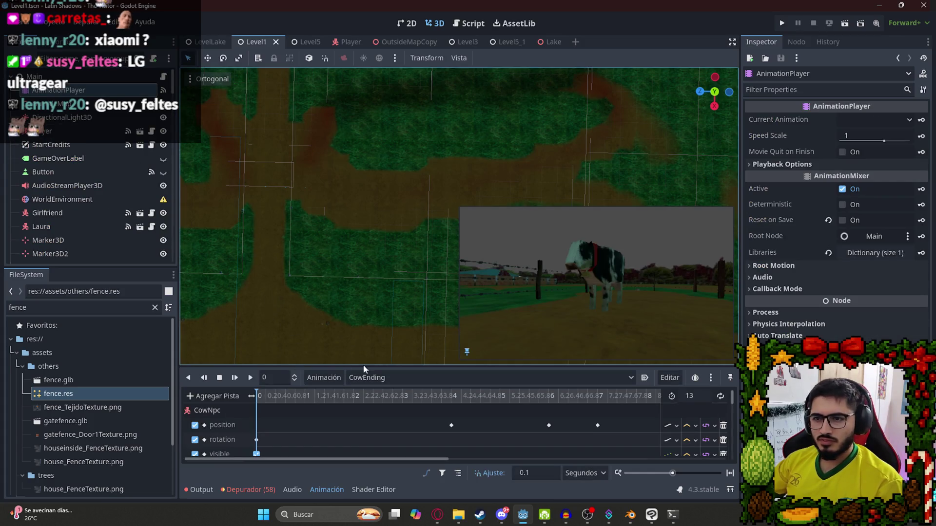
click(366, 377)
click(378, 423)
mouse_move(364, 407)
mouse_down()
mouse_move(566, 396)
mouse_move(193, 398)
mouse_up()
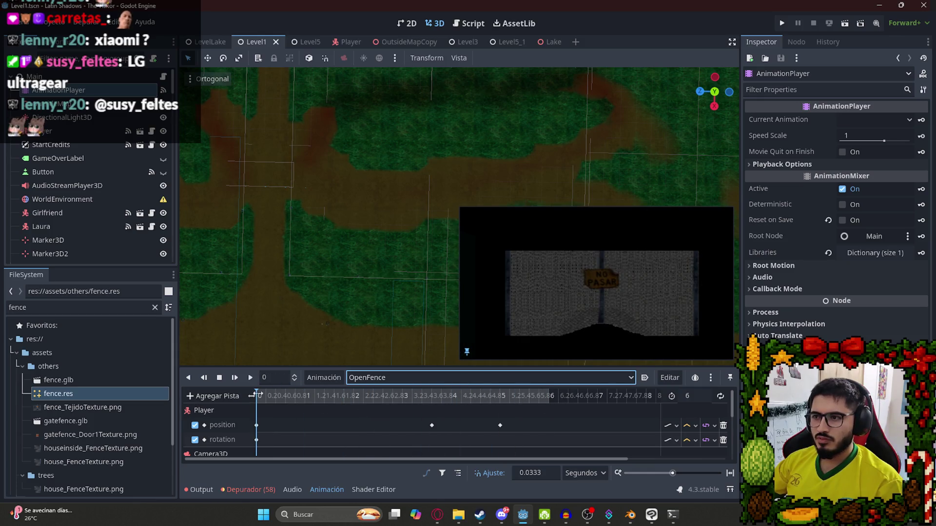
drag(473, 367, 471, 269)
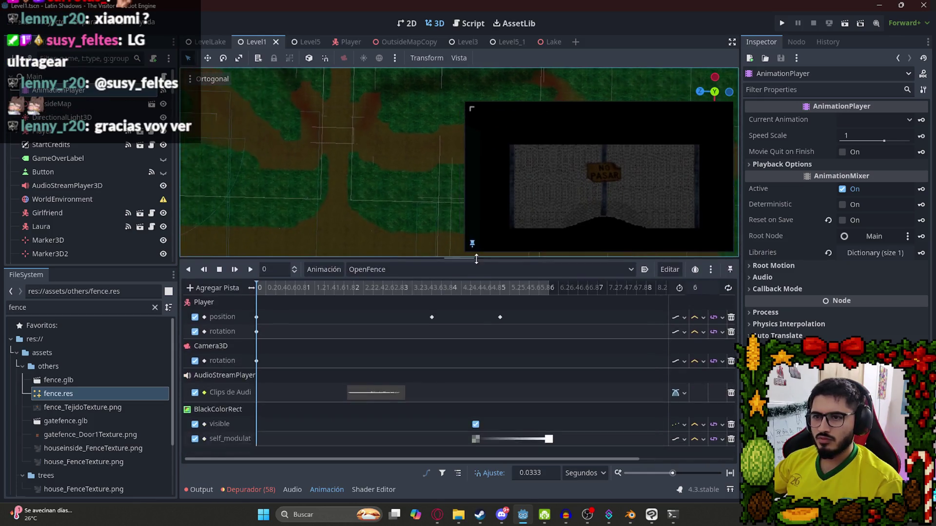
- Replace the Player position key with a new one inserted at 3.6 s
click(431, 299)
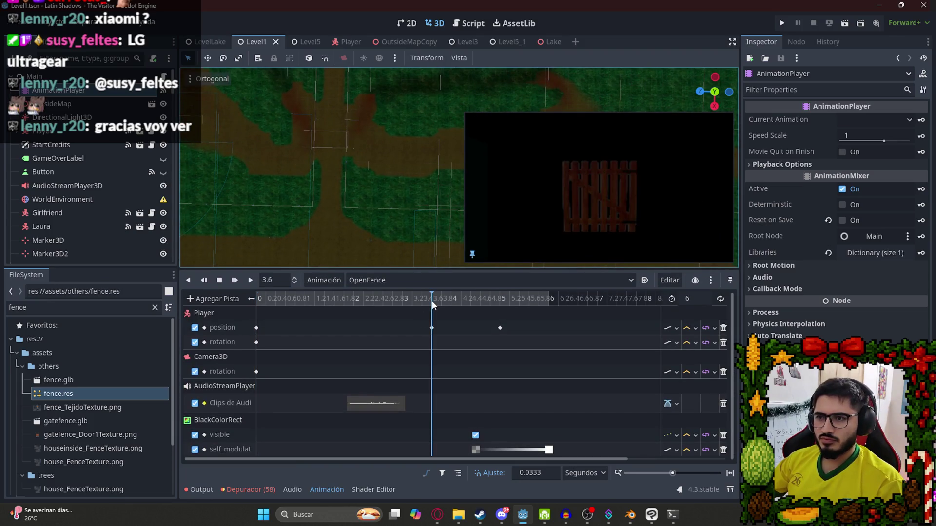
click(256, 329)
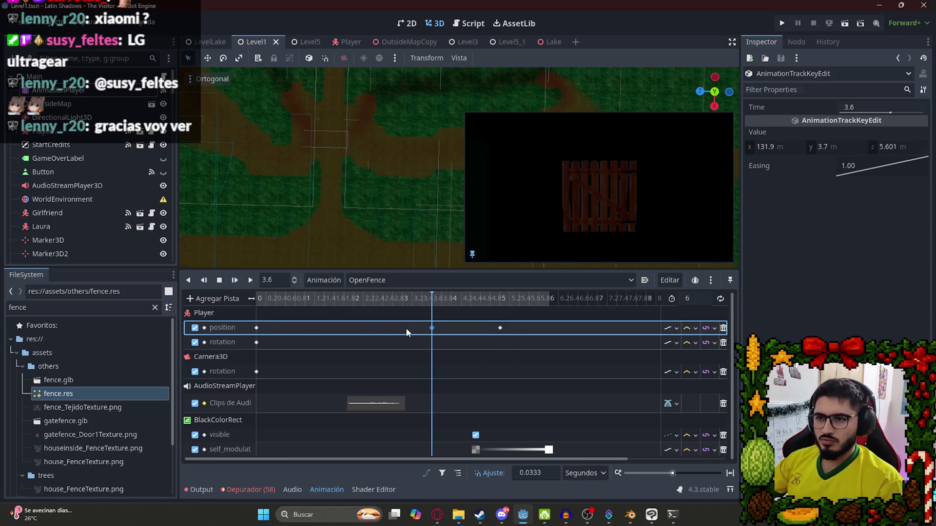
key(Delete)
click(257, 328)
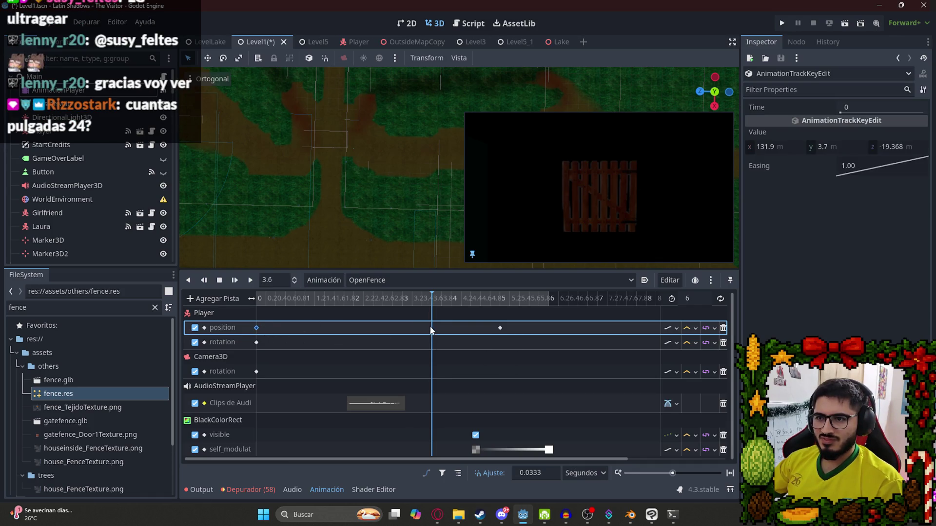
right_click(431, 328)
click(451, 355)
click(429, 303)
click(432, 304)
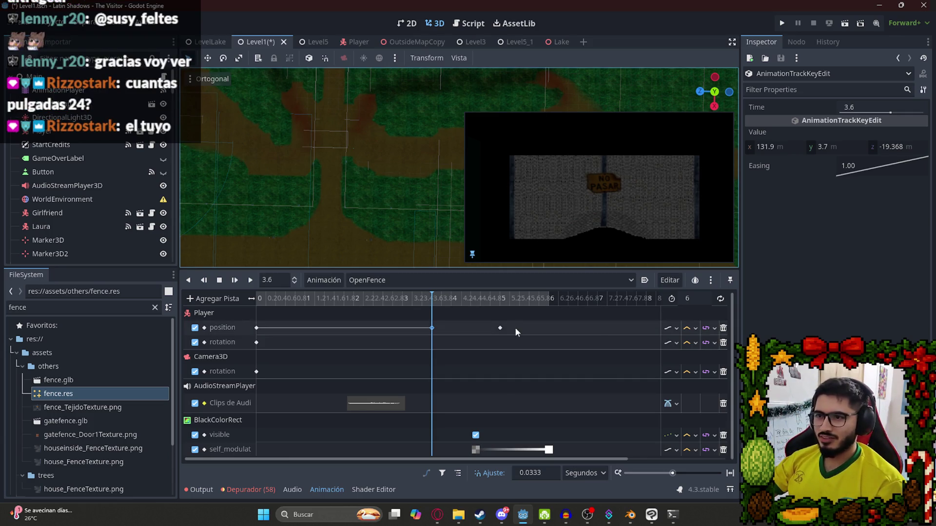
right_click(499, 328)
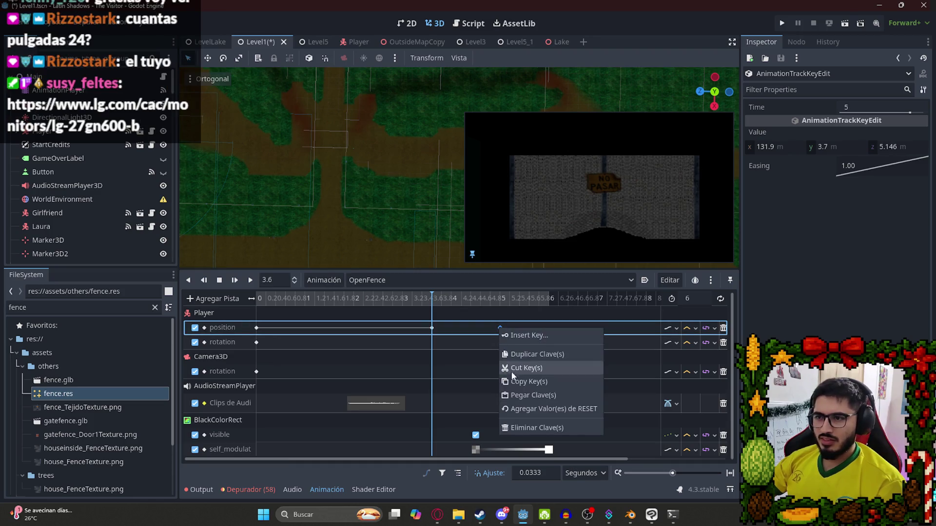
- Delete the 5 s position key, select the Player, and frame it beside the black box
click(529, 429)
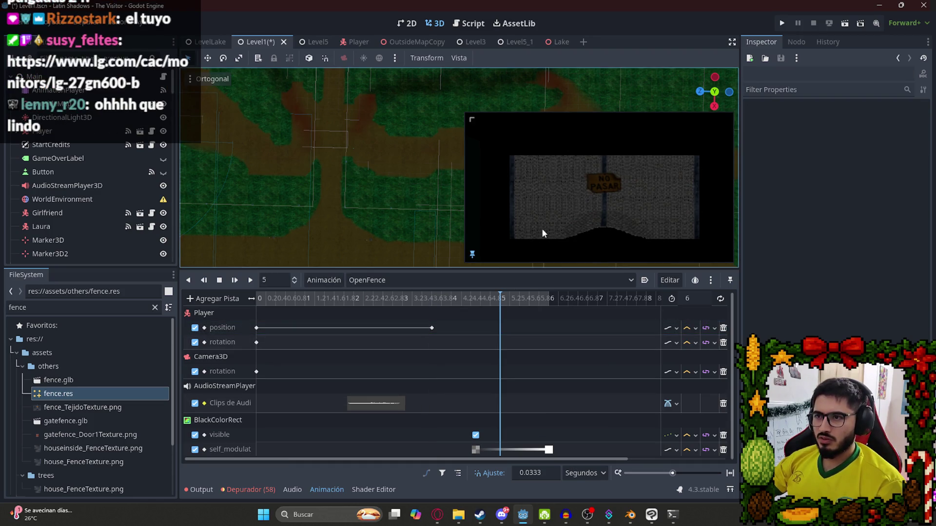
click(68, 132)
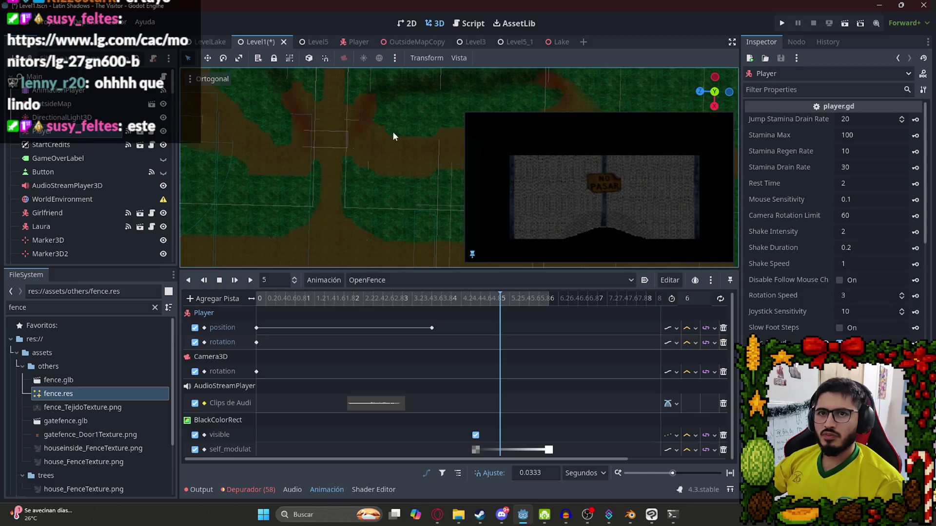
scroll(390, 180, down, 6)
mouse_move(381, 230)
mouse_down()
mouse_move(364, 150)
mouse_move(474, 201)
mouse_move(398, 212)
mouse_up()
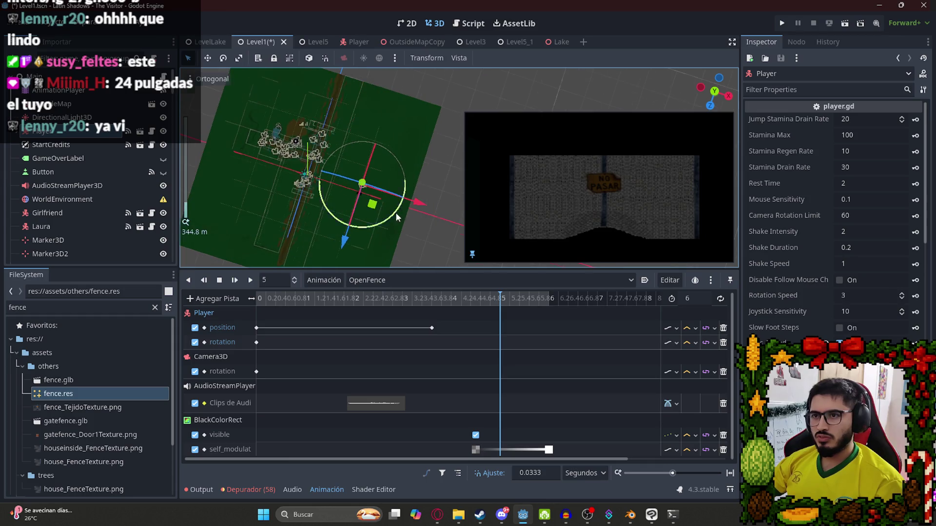
scroll(283, 155, up, 8)
scroll(334, 176, down, 5)
mouse_move(243, 167)
mouse_down()
mouse_move(330, 142)
mouse_move(296, 180)
mouse_move(313, 242)
mouse_move(340, 90)
mouse_up()
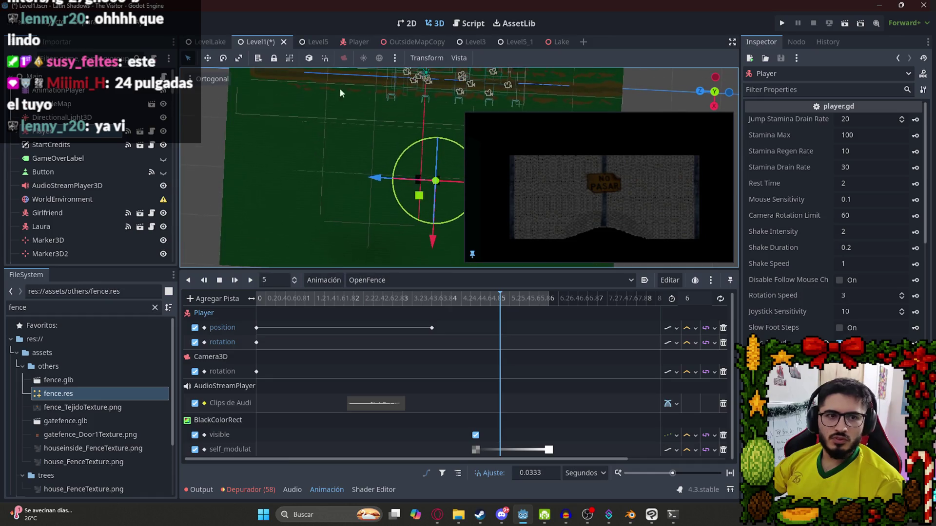
mouse_move(410, 184)
mouse_down()
mouse_move(371, 200)
mouse_move(422, 247)
mouse_up()
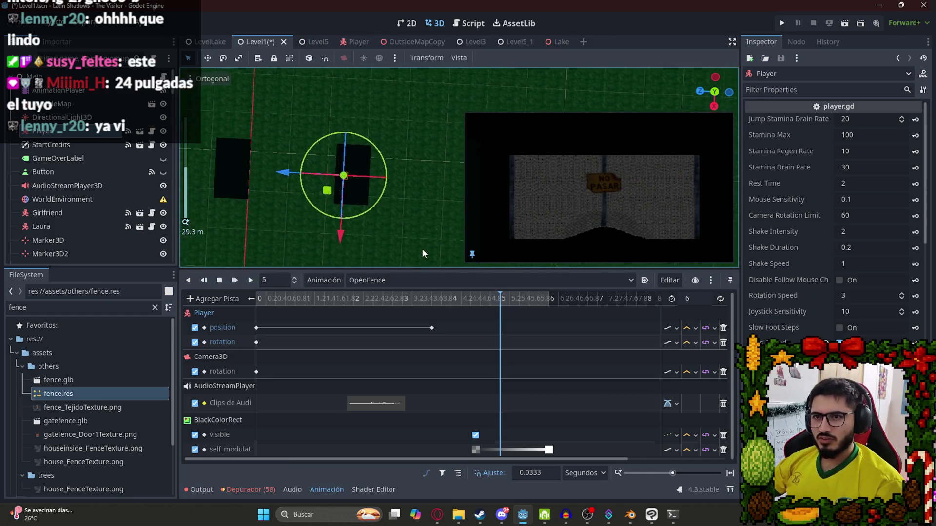
scroll(278, 136, up, 3)
mouse_move(277, 136)
mouse_down()
mouse_move(242, 124)
mouse_move(343, 146)
mouse_move(347, 172)
mouse_move(332, 168)
mouse_move(390, 156)
mouse_move(351, 158)
mouse_move(399, 113)
mouse_move(394, 226)
mouse_move(388, 97)
mouse_move(378, 120)
mouse_move(326, 138)
mouse_move(252, 80)
mouse_up()
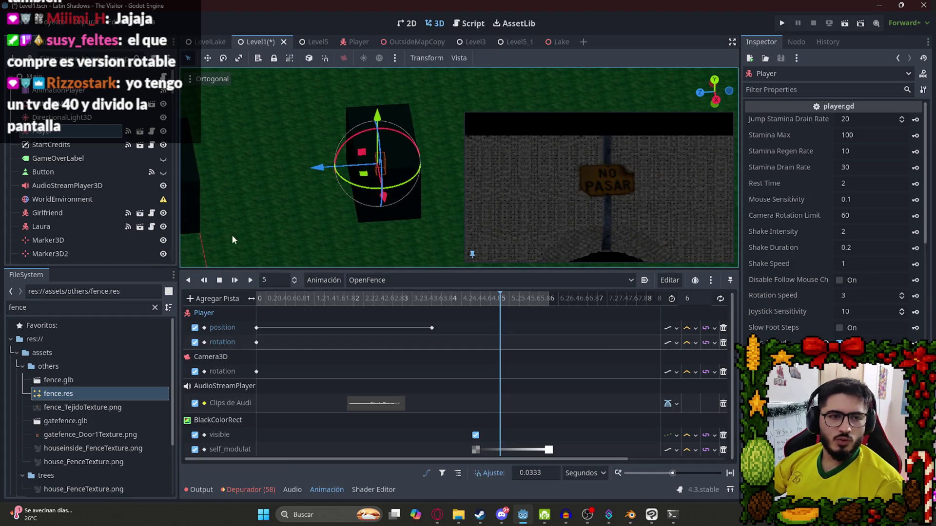
- Move the Player forward, down and sideways toward the fence and key its position
scroll(353, 157, up, 3)
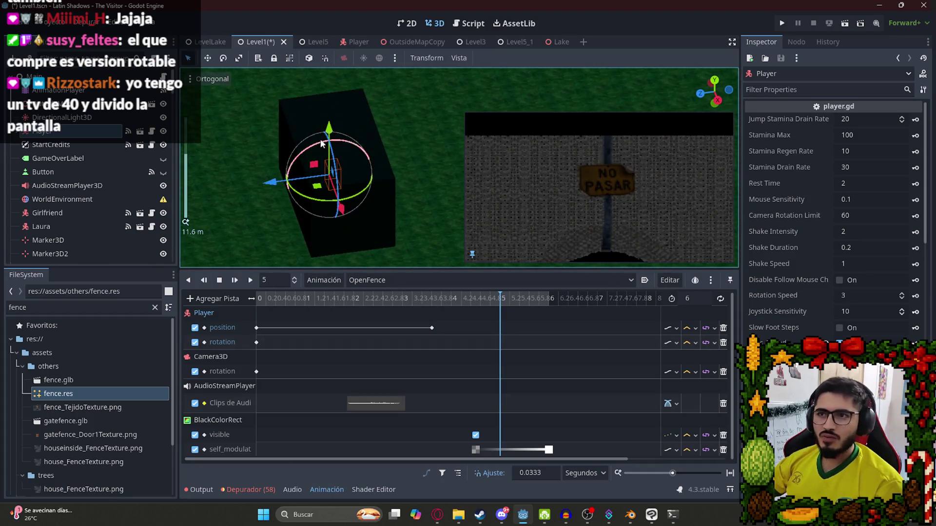
mouse_move(269, 182)
mouse_down()
mouse_move(288, 192)
mouse_move(280, 188)
mouse_up()
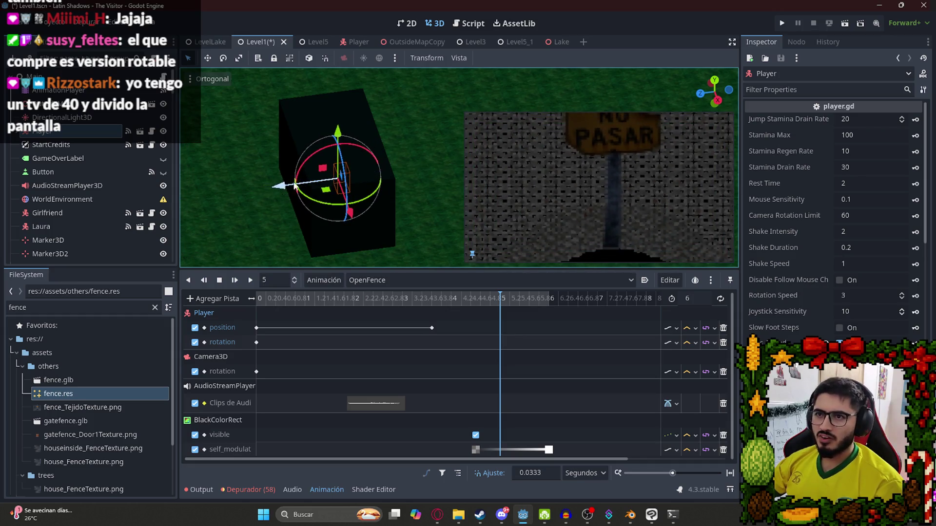
drag(337, 135, 333, 149)
drag(350, 218, 358, 218)
drag(284, 192, 289, 193)
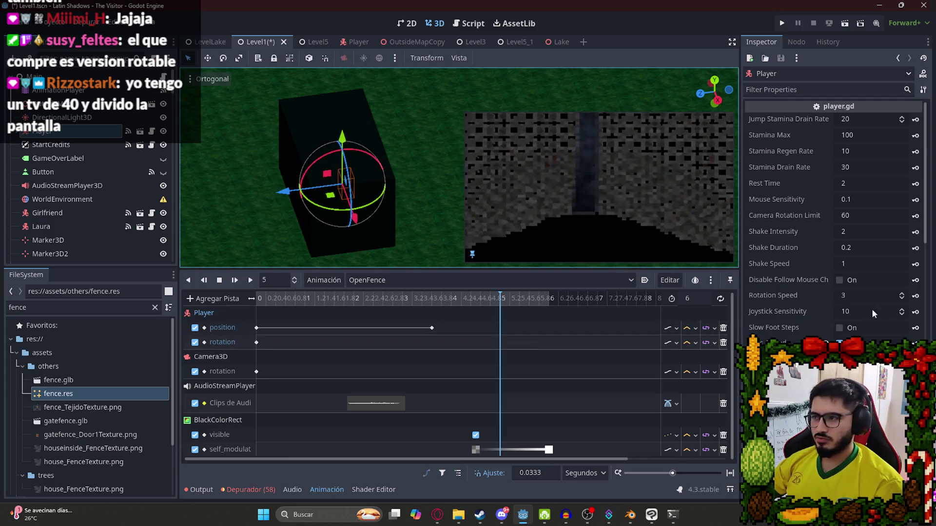
scroll(931, 242, down, 10)
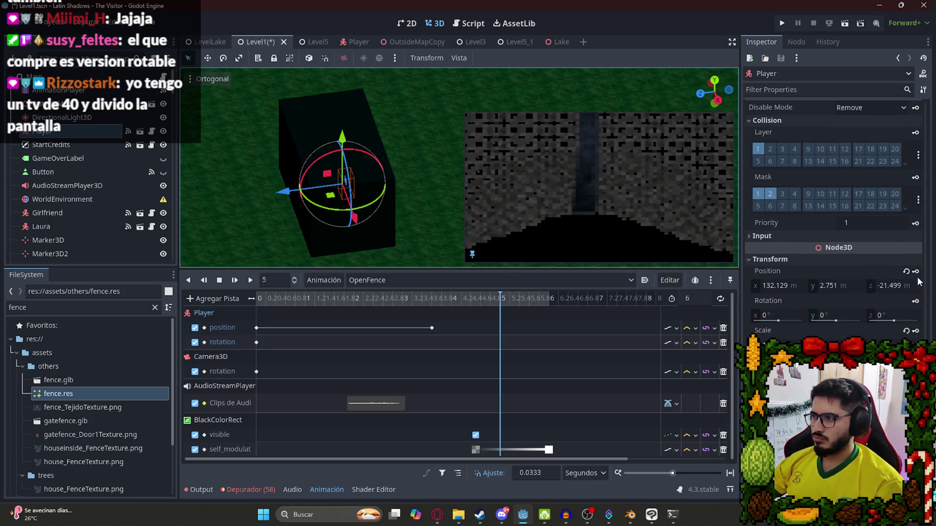
click(915, 272)
- At about 3.93 s, set the Player's Y position to 2.751 and save the scene
mouse_move(427, 299)
mouse_down()
mouse_move(372, 298)
mouse_move(504, 307)
mouse_move(433, 312)
mouse_move(452, 312)
mouse_up()
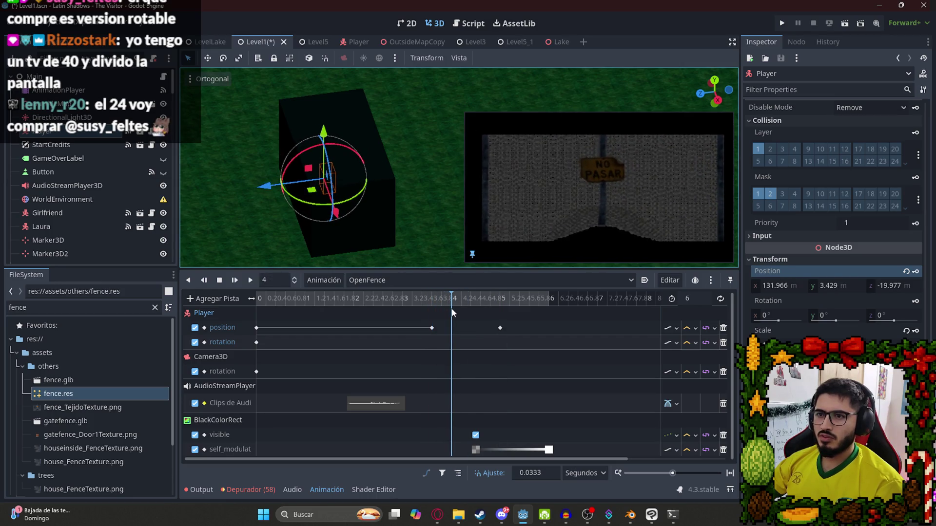
drag(325, 137, 330, 146)
key(ctrl+z)
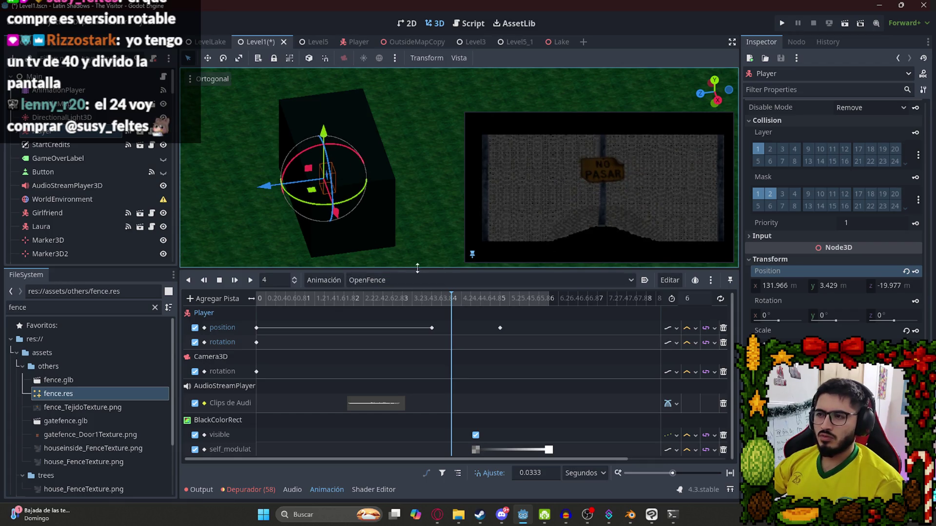
click(500, 327)
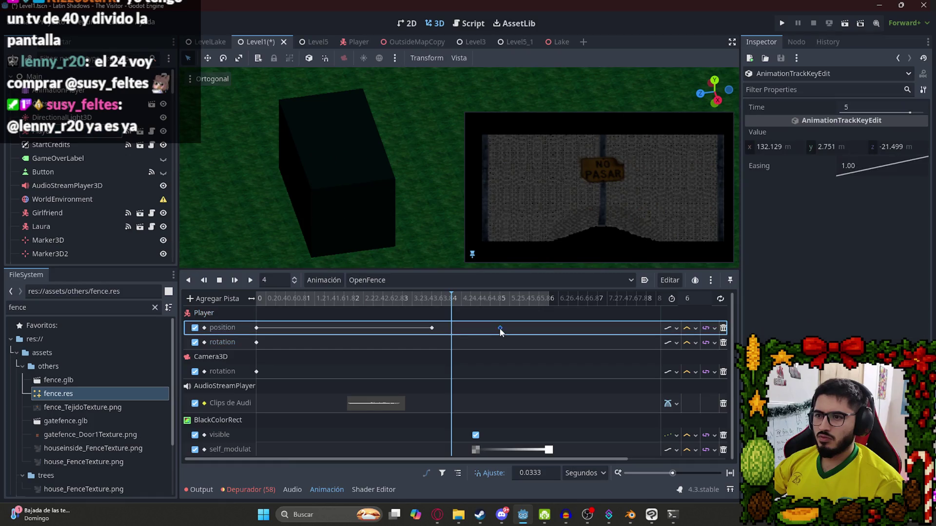
click(858, 143)
click(546, 325)
drag(437, 298, 452, 300)
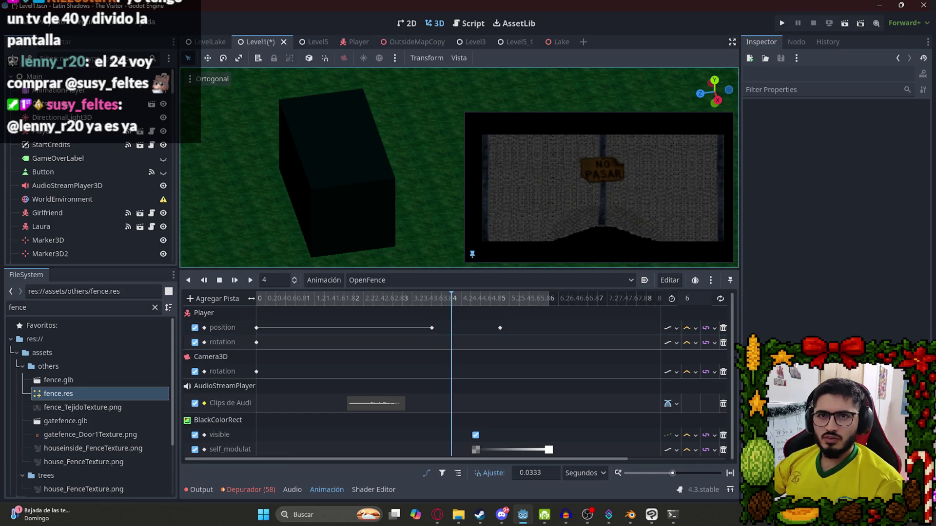
click(58, 134)
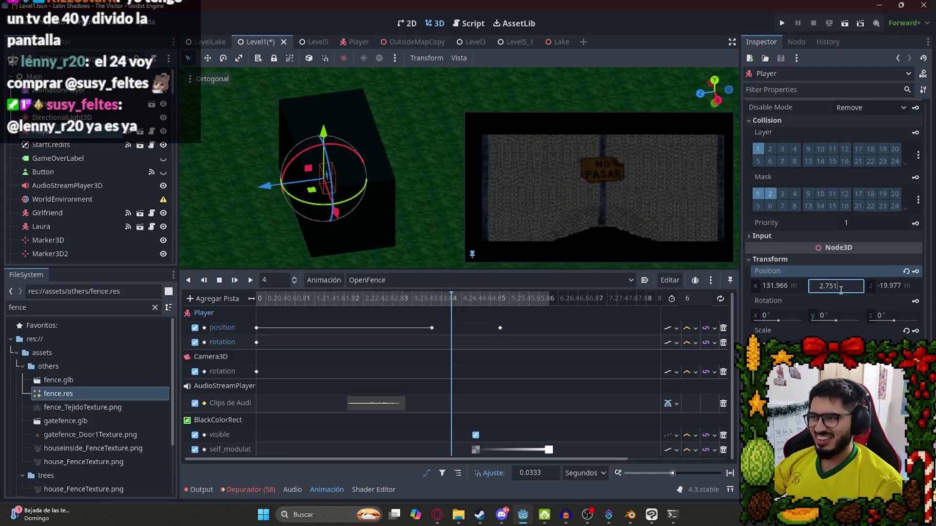
drag(836, 286, 823, 286)
mouse_move(451, 299)
mouse_down()
mouse_move(432, 299)
mouse_move(497, 300)
mouse_move(452, 303)
mouse_up()
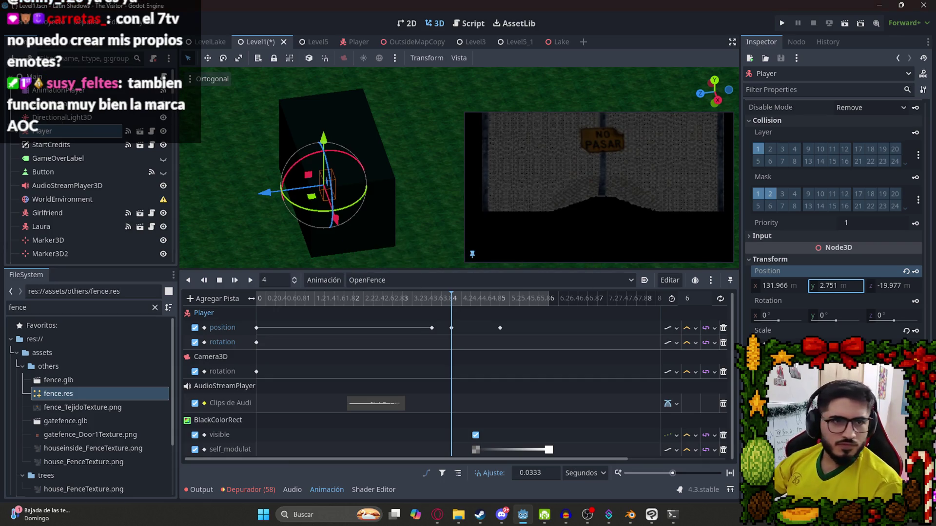
key(ctrl+s)
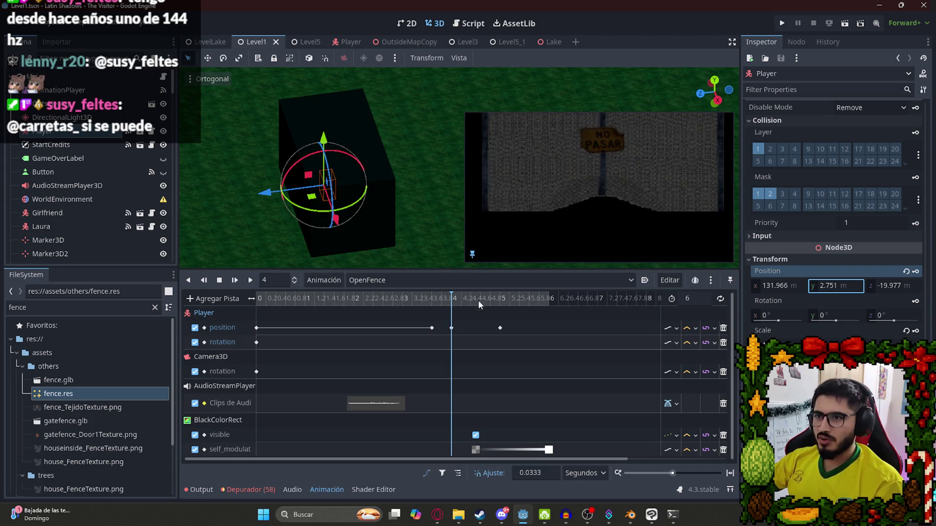
- With snapping on, nudge the Player along Z and key its position at 4.3 s
mouse_move(454, 300)
mouse_down()
mouse_move(495, 304)
mouse_move(453, 305)
mouse_move(466, 303)
mouse_up()
drag(267, 193, 267, 193)
click(325, 58)
drag(268, 193, 266, 193)
click(916, 271)
- Preview the OpenFence playback from 3.93 s and from 4 s
scroll(487, 345, right, 1)
click(438, 299)
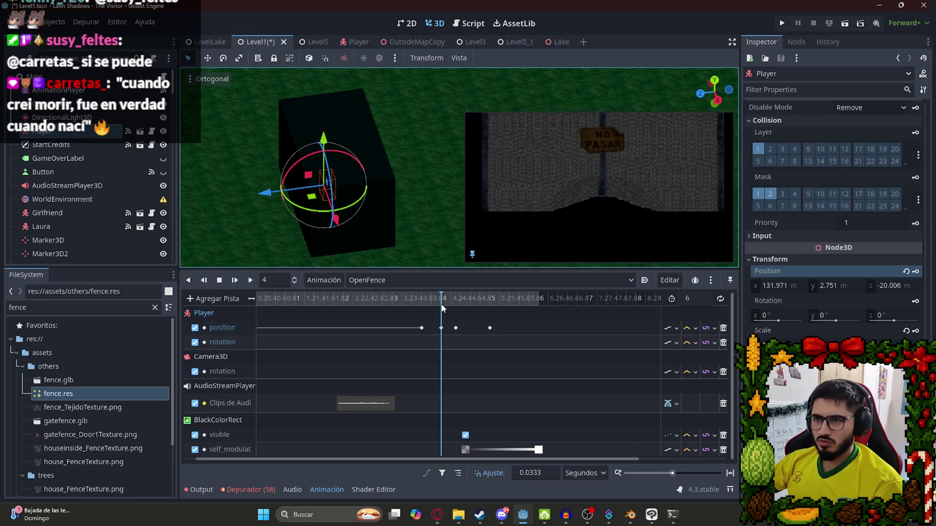
click(248, 279)
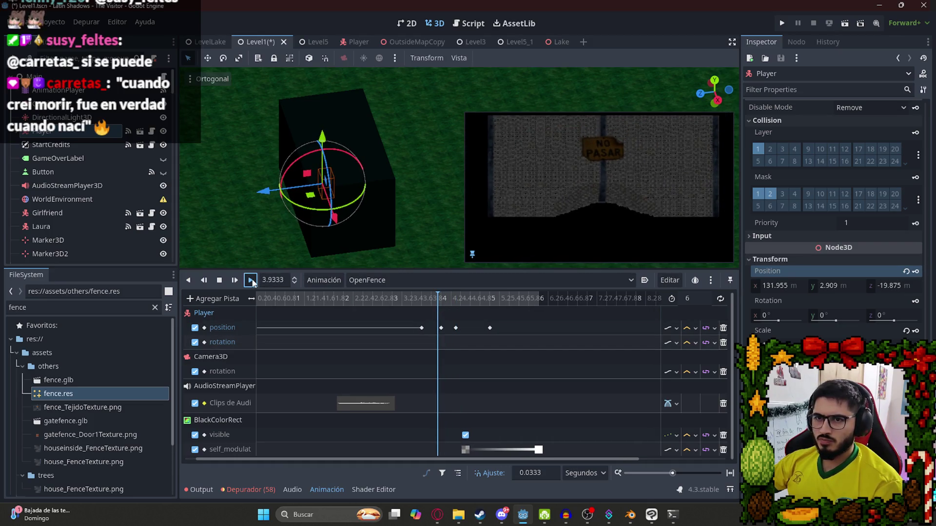
click(219, 282)
mouse_move(454, 300)
mouse_down()
mouse_move(439, 300)
mouse_move(476, 309)
mouse_up()
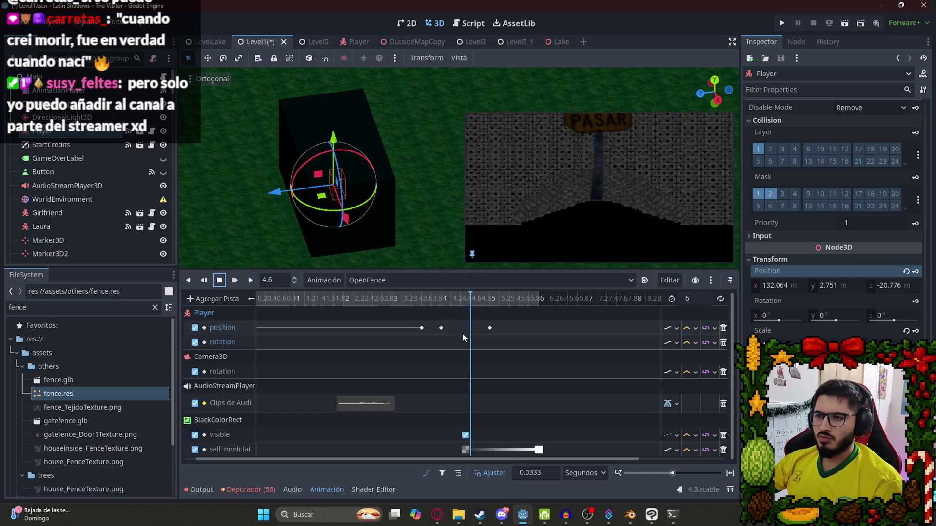
click(441, 299)
click(440, 300)
click(250, 280)
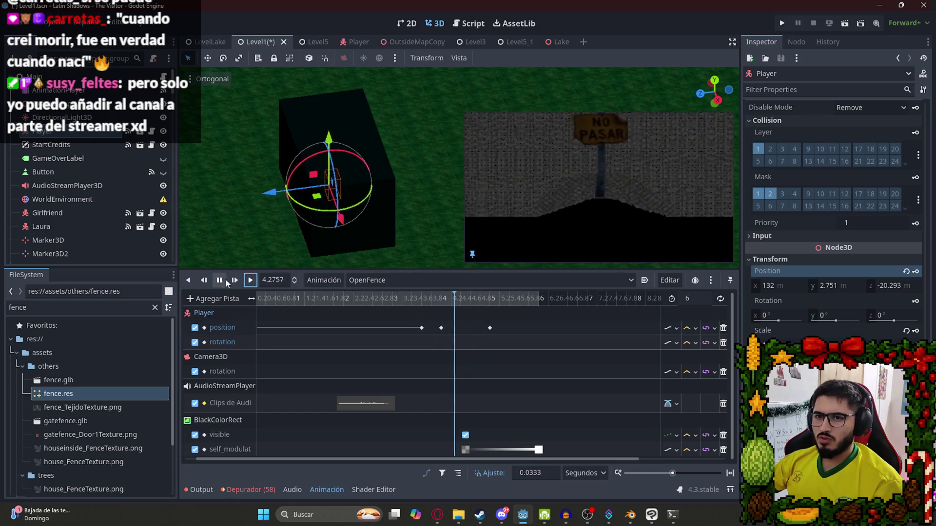
click(220, 280)
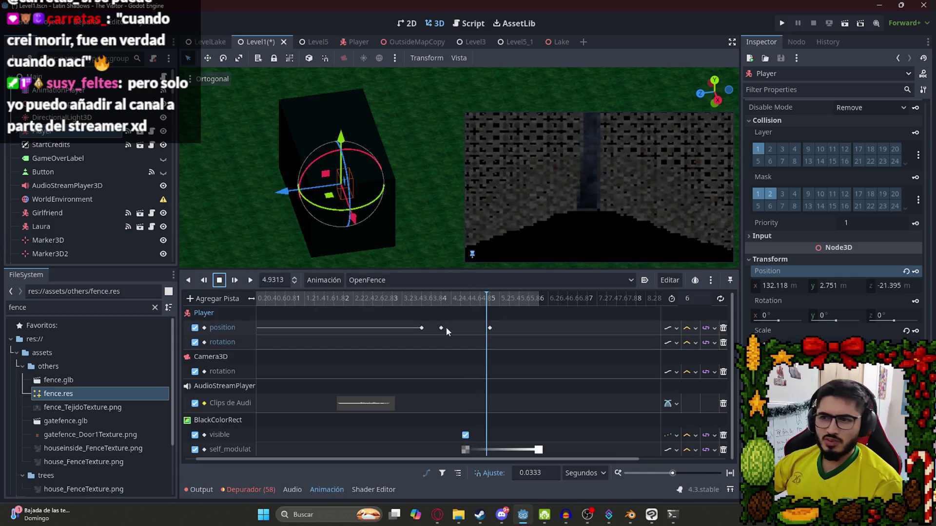
- Add a Player rotation key at 3.6 s, save, and play the scene
click(441, 301)
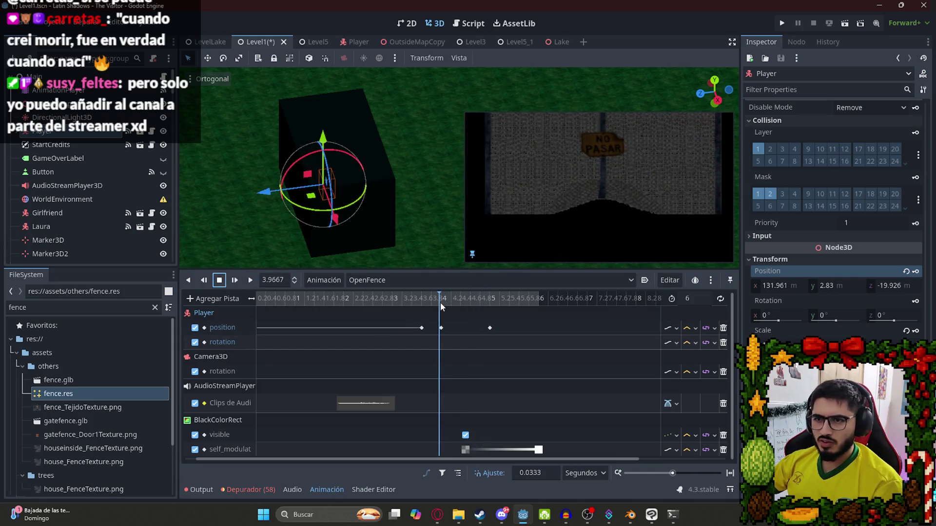
drag(442, 302, 423, 309)
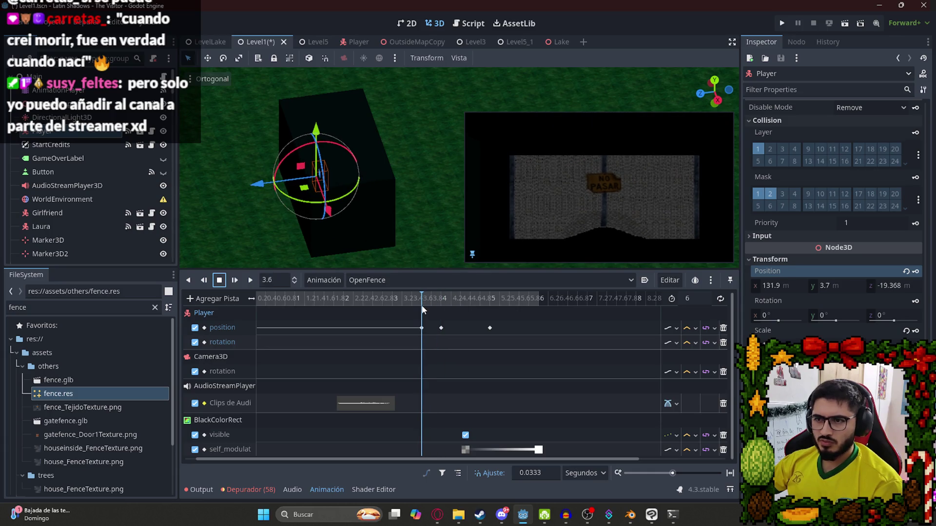
click(915, 302)
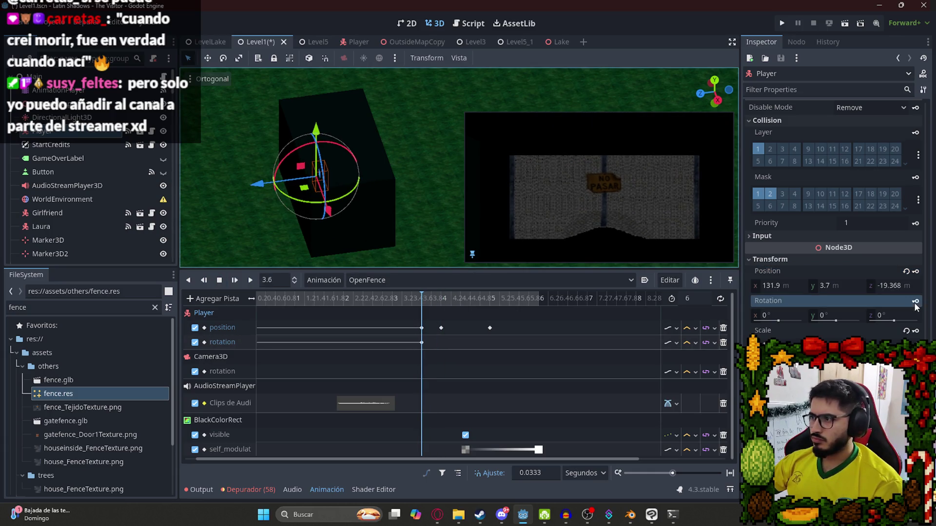
key(ctrl+s)
key(shift+d)
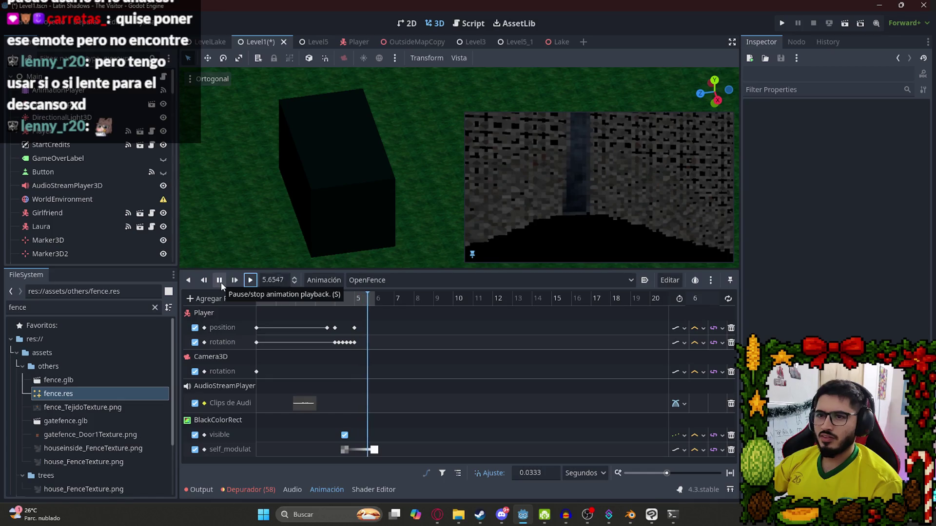
click(220, 281)
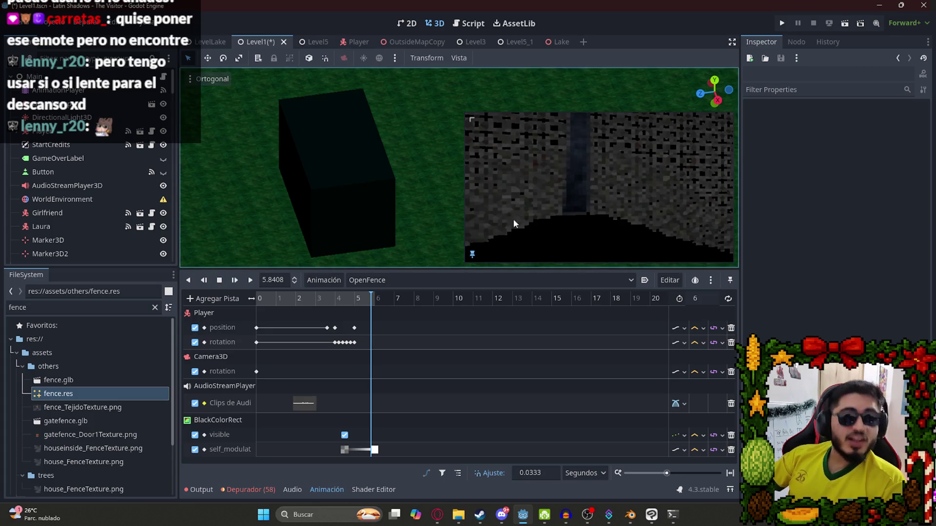
drag(311, 301, 235, 308)
click(250, 280)
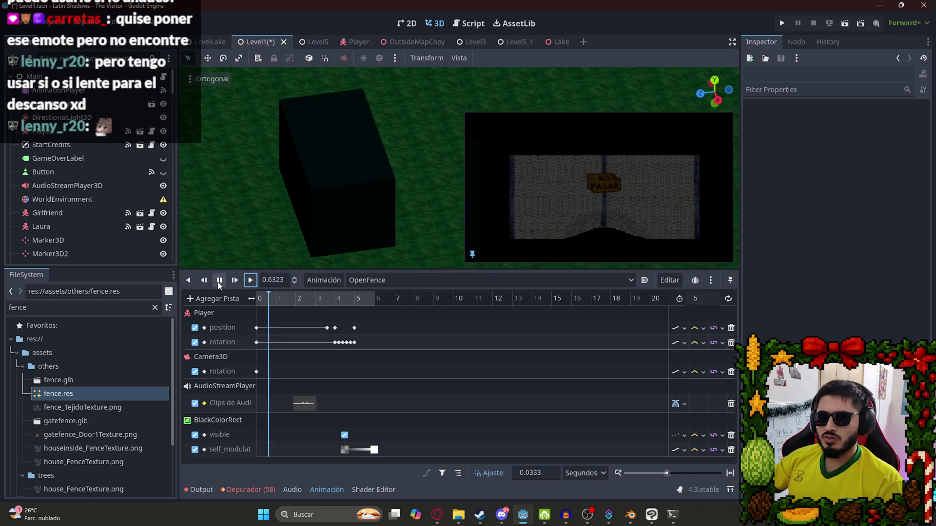
click(219, 281)
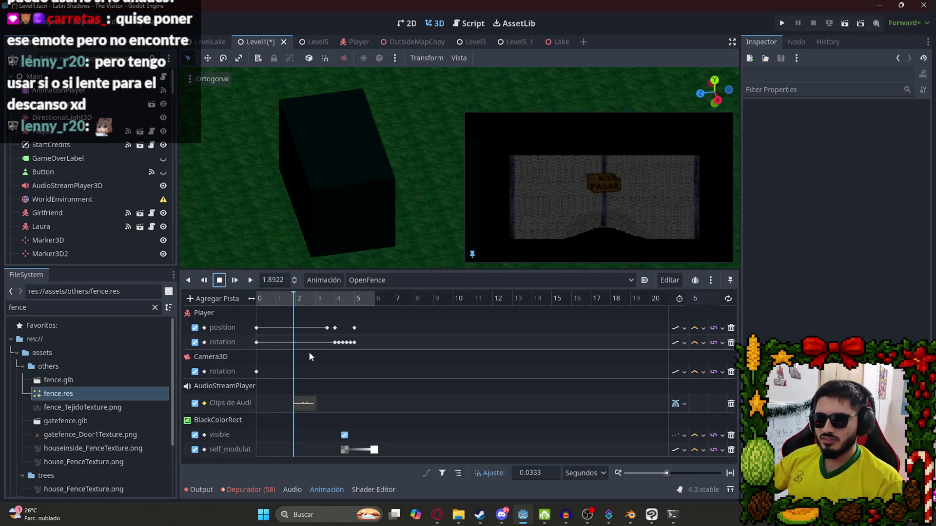
scroll(309, 352, up, 3)
scroll(365, 361, left, 3)
drag(355, 302, 350, 301)
click(352, 407)
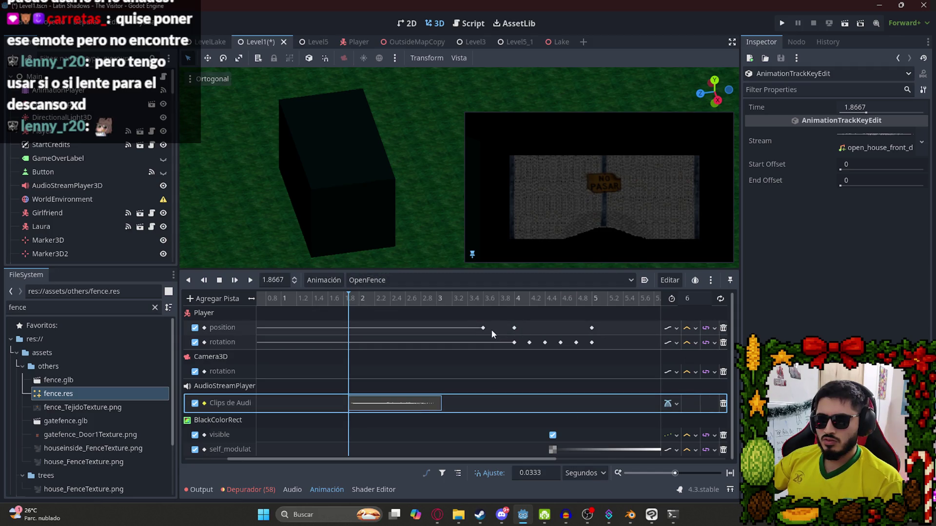
- Retime the Player position keys, shifting the 3.8 s keys to about 4.7 s
drag(483, 328, 597, 348)
drag(484, 328, 350, 331)
click(467, 366)
mouse_move(514, 376)
mouse_down()
mouse_move(349, 310)
mouse_move(381, 329)
mouse_move(426, 332)
mouse_up()
click(379, 300)
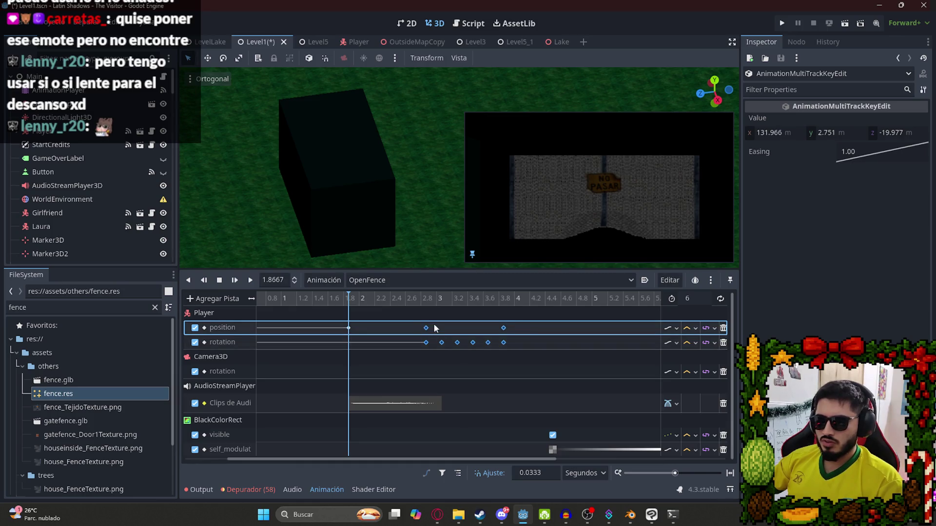
mouse_move(493, 317)
mouse_down()
mouse_move(512, 347)
mouse_move(577, 328)
mouse_up()
- Move the rotation keys later, the 3.6 s key to about 4.6 s, and replay OpenFence
click(592, 298)
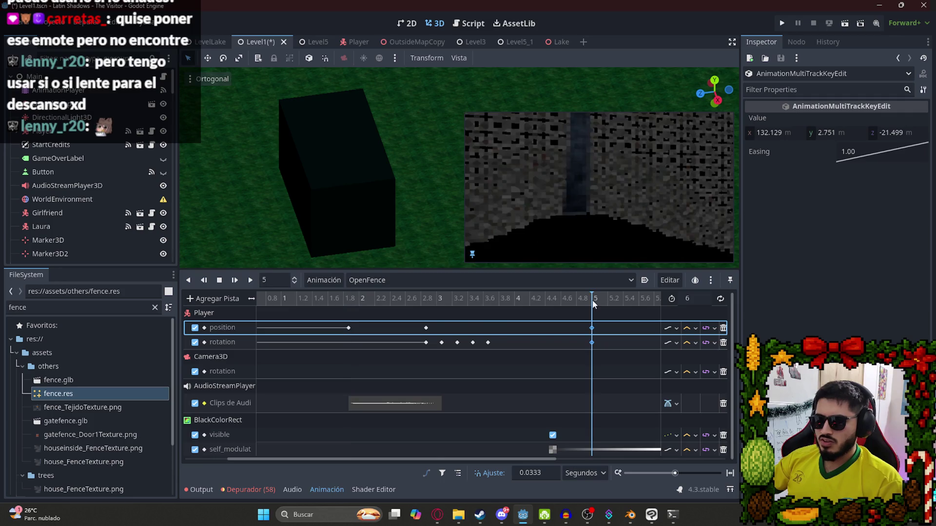
click(424, 298)
mouse_move(440, 336)
mouse_down()
mouse_move(504, 352)
mouse_move(498, 345)
mouse_move(563, 343)
mouse_up()
click(487, 342)
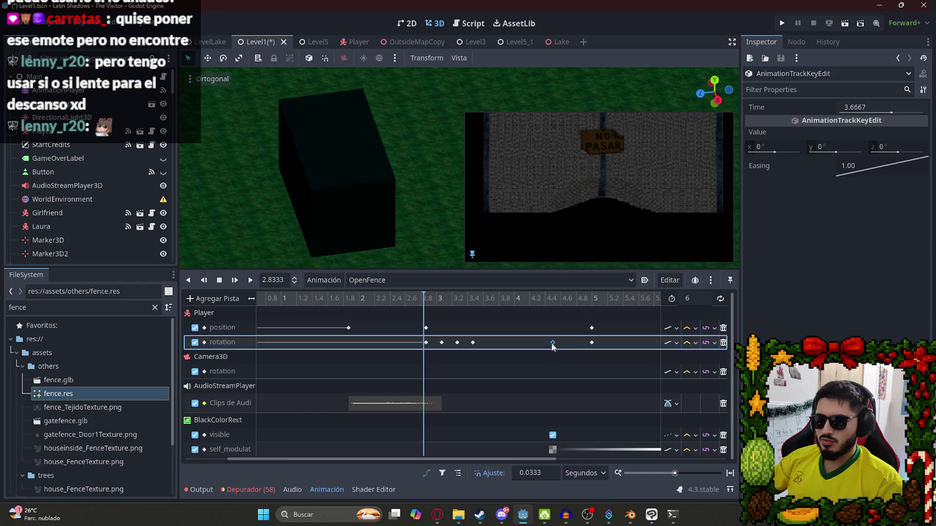
drag(457, 342, 501, 347)
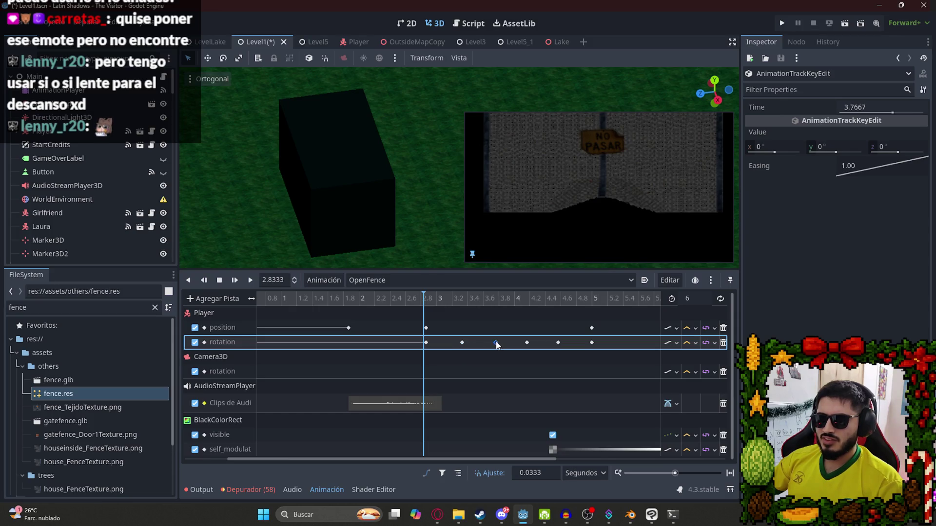
drag(443, 300, 570, 300)
click(251, 279)
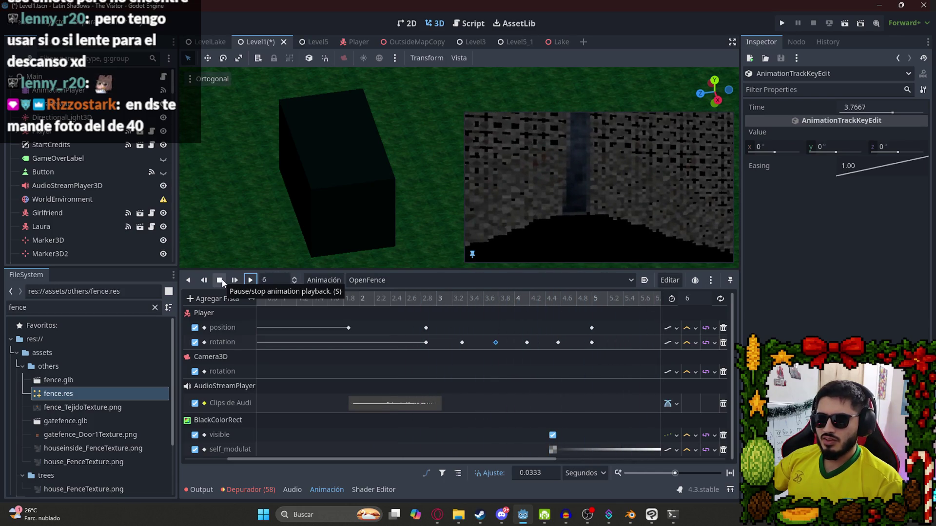
click(350, 302)
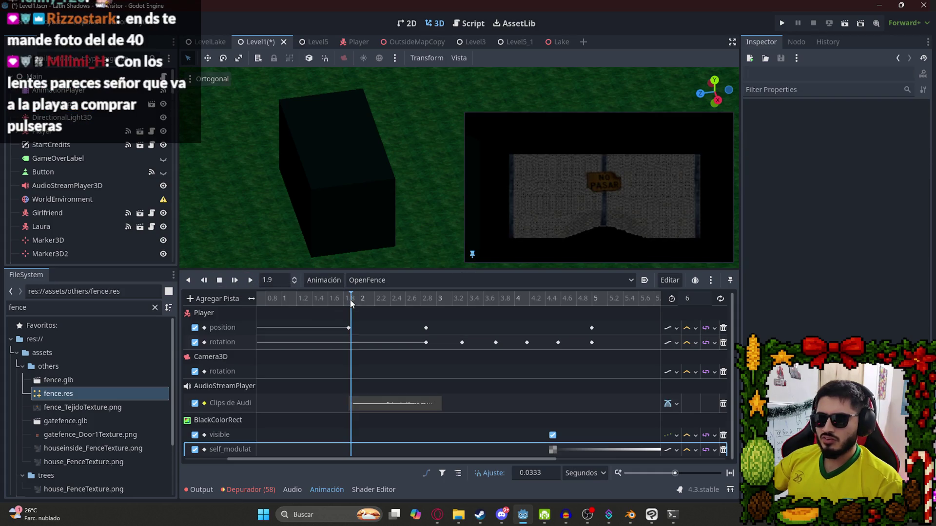
- Delete the open_house door clip from the audio track, save Level1, then switch to Discord
click(365, 403)
drag(352, 300, 425, 308)
drag(388, 403, 470, 404)
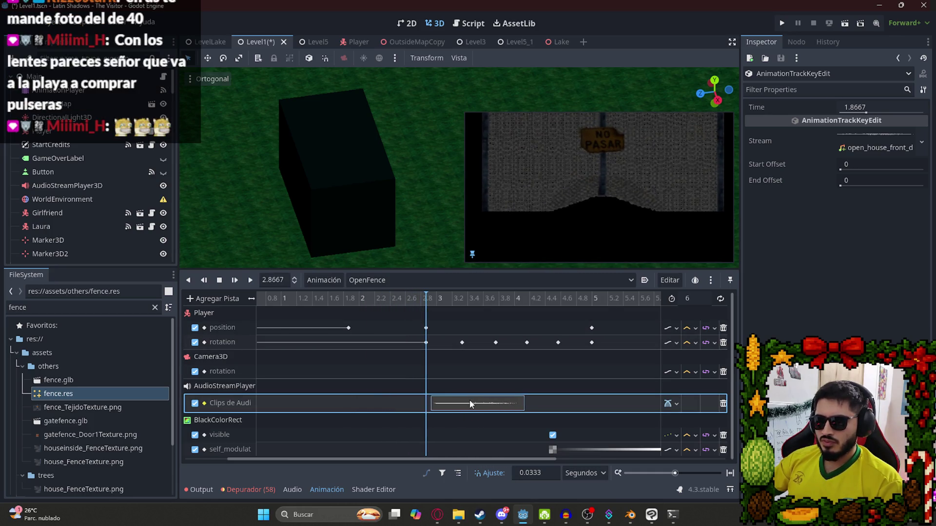
right_click(471, 404)
click(502, 484)
key(ctrl+s)
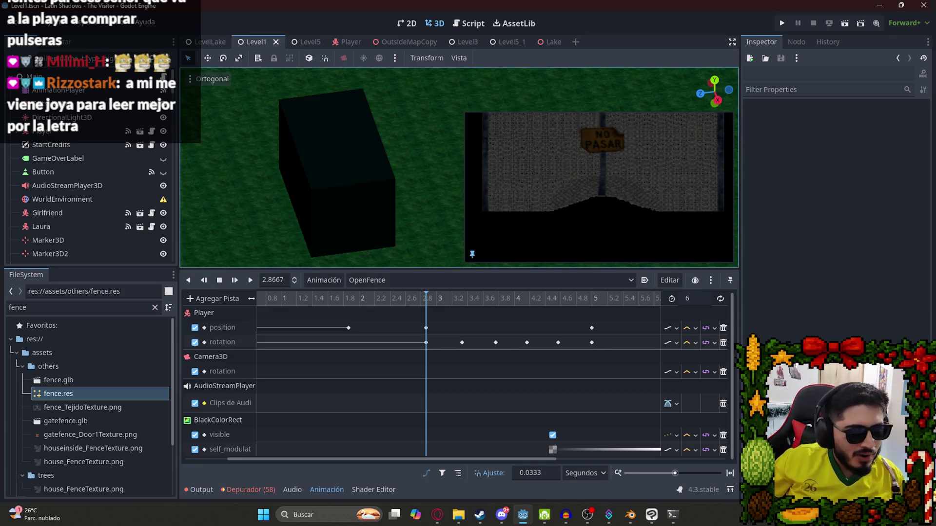
click(504, 520)
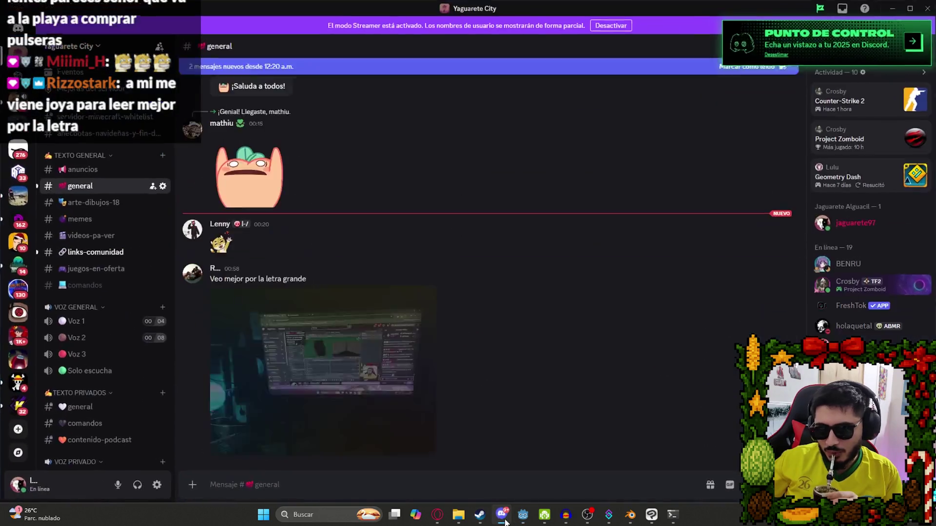
click(351, 362)
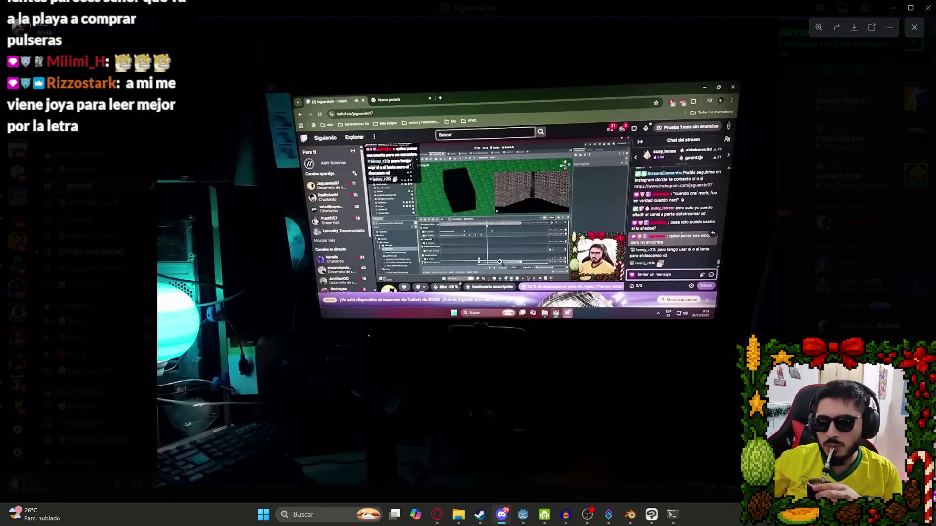
click(335, 221)
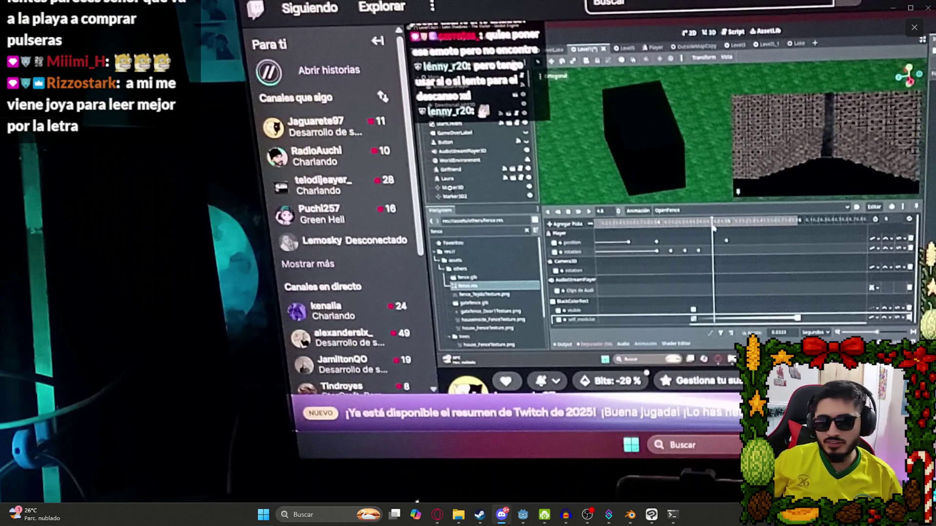
click(530, 185)
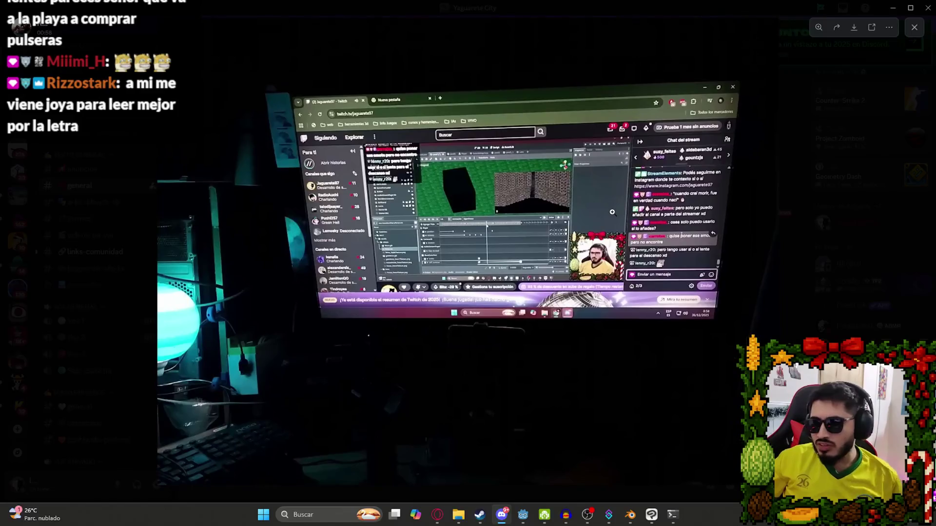
click(513, 219)
click(513, 219)
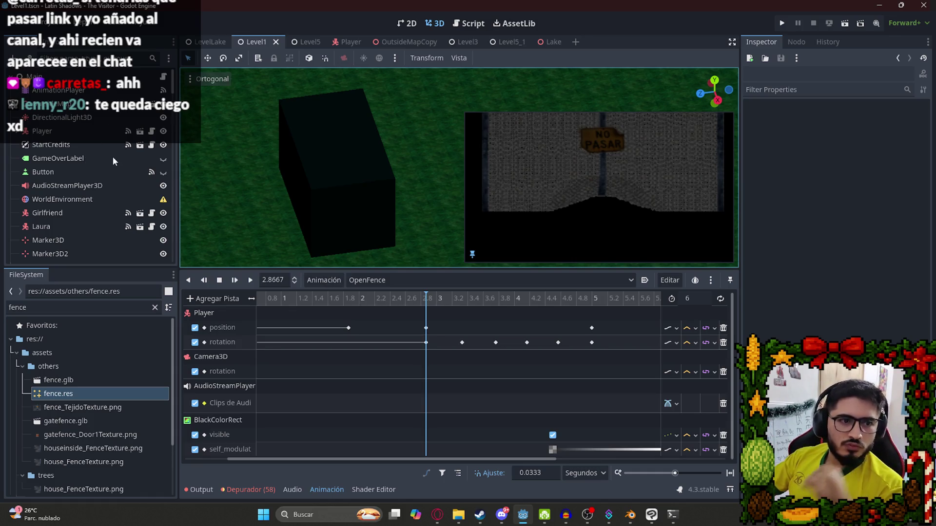
- Filter the FileSystem for 'foot' and place footsteps.wav on the audio track at 2.8667
click(450, 405)
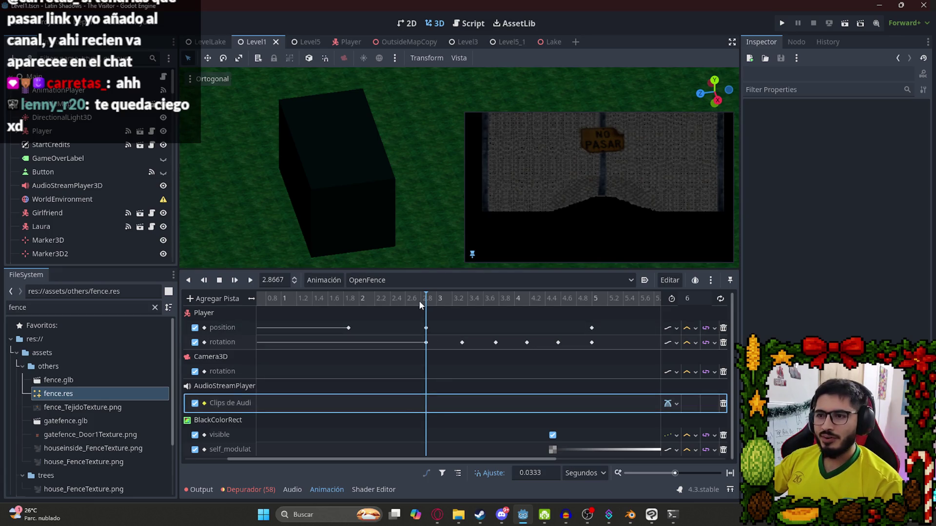
click(450, 300)
click(426, 327)
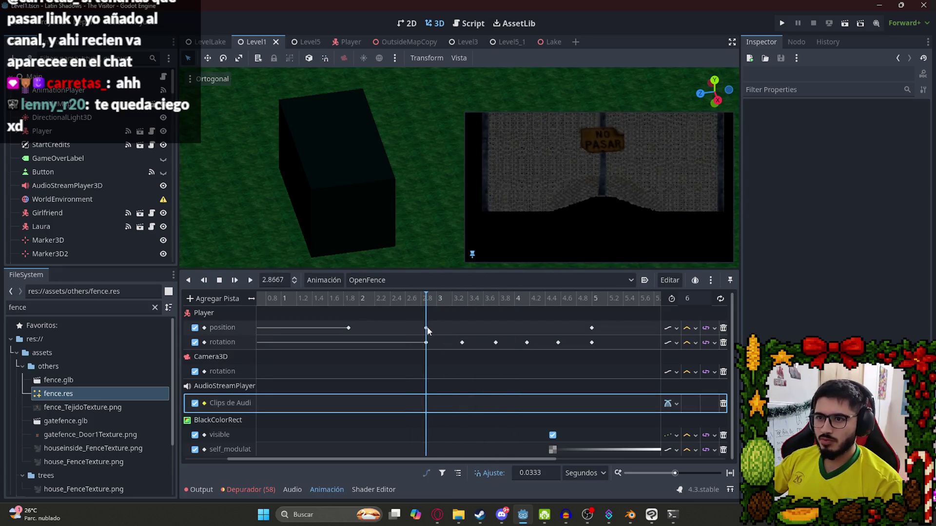
double_click(75, 307)
text(footst)
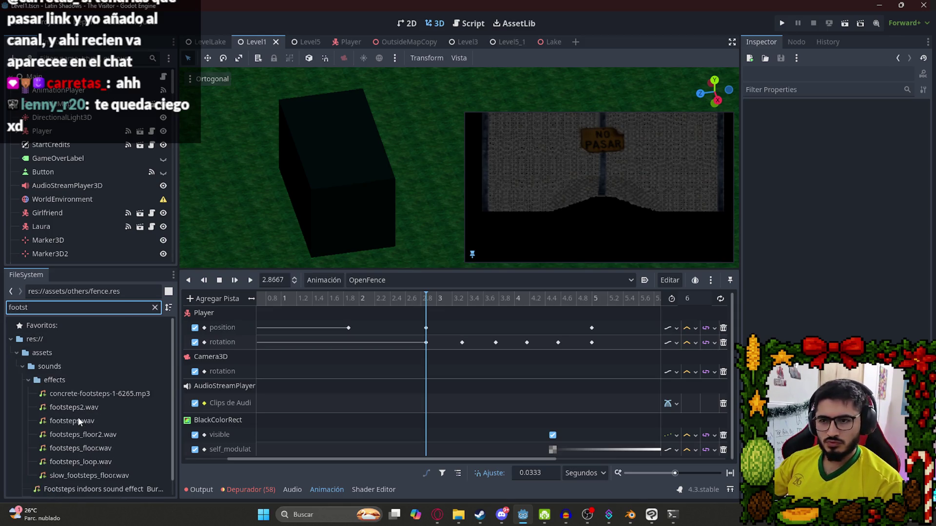
drag(80, 421, 426, 405)
click(442, 402)
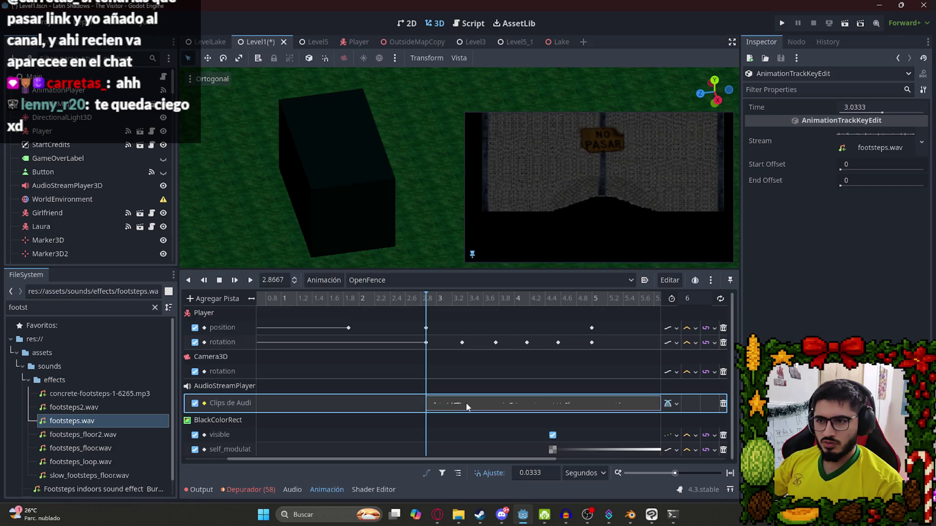
- Play the animation, then trim the footsteps clip's end to around 5 seconds
click(250, 280)
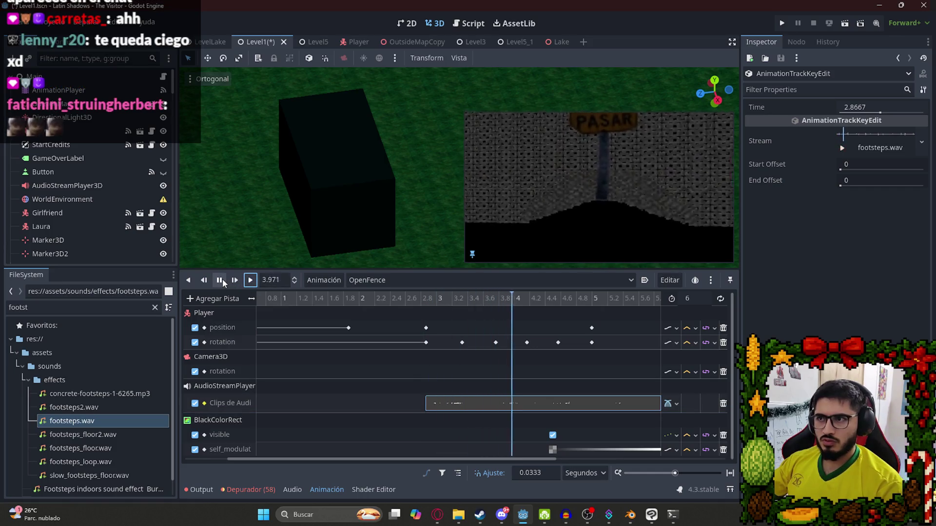
click(221, 281)
scroll(518, 386, down, 2)
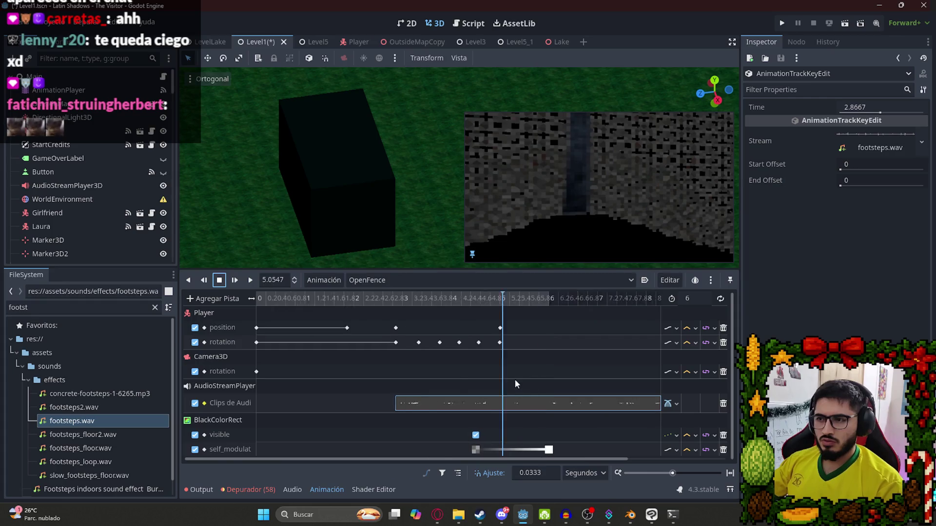
scroll(555, 403, down, 4)
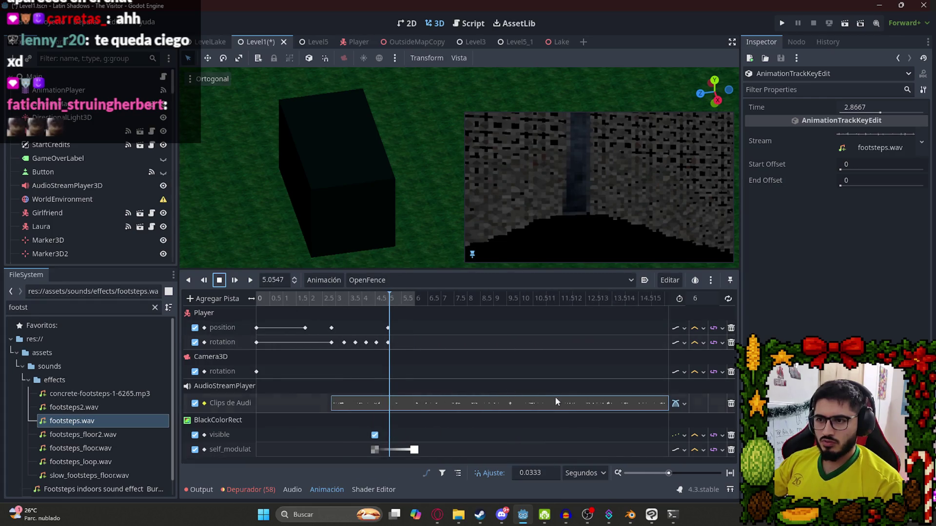
mouse_move(523, 403)
mouse_down()
mouse_move(341, 396)
mouse_move(351, 396)
mouse_up()
scroll(387, 379, up, 5)
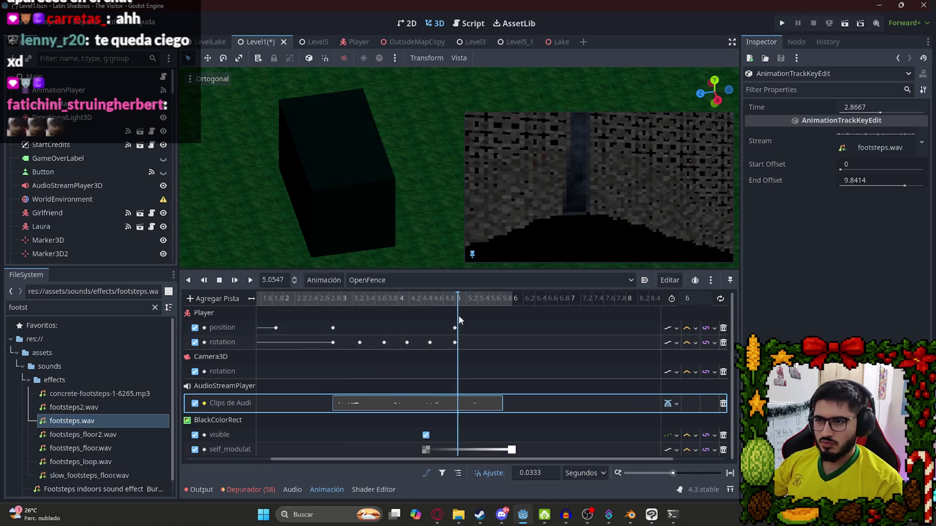
drag(503, 403, 457, 399)
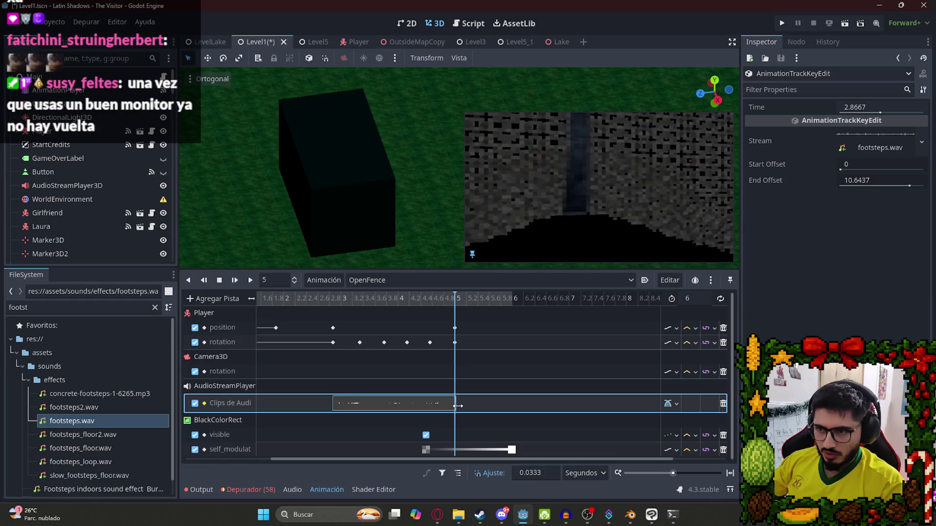
drag(457, 405, 457, 405)
click(450, 298)
- Preview frames near 5 seconds, try shifting the fade-to-black keys later, then undo it
mouse_move(452, 296)
mouse_down()
mouse_move(502, 297)
mouse_move(458, 298)
mouse_move(448, 309)
mouse_move(507, 312)
mouse_move(412, 326)
mouse_up()
click(426, 435)
shift+click(426, 449)
drag(427, 448, 450, 447)
key(ctrl+z)
click(496, 408)
- Save Level1, rewind the animation to the start, and give the 3D viewport more height
key(ctrl+s)
scroll(345, 322, down, 6)
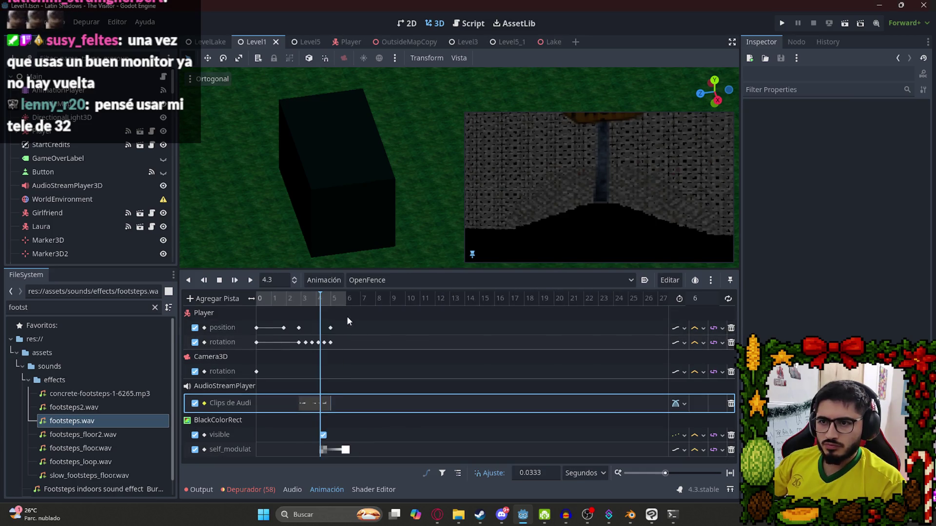
drag(293, 298, 244, 299)
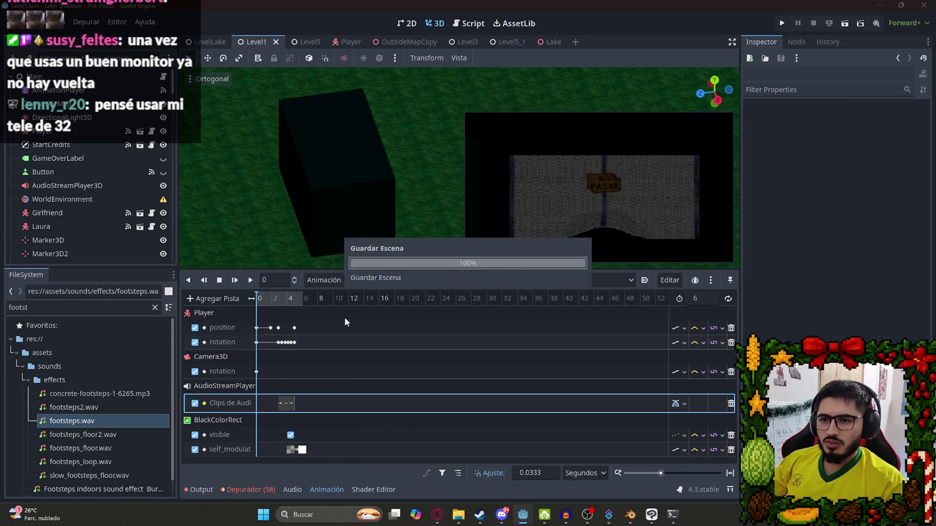
scroll(434, 185, down, 5)
drag(484, 266, 485, 352)
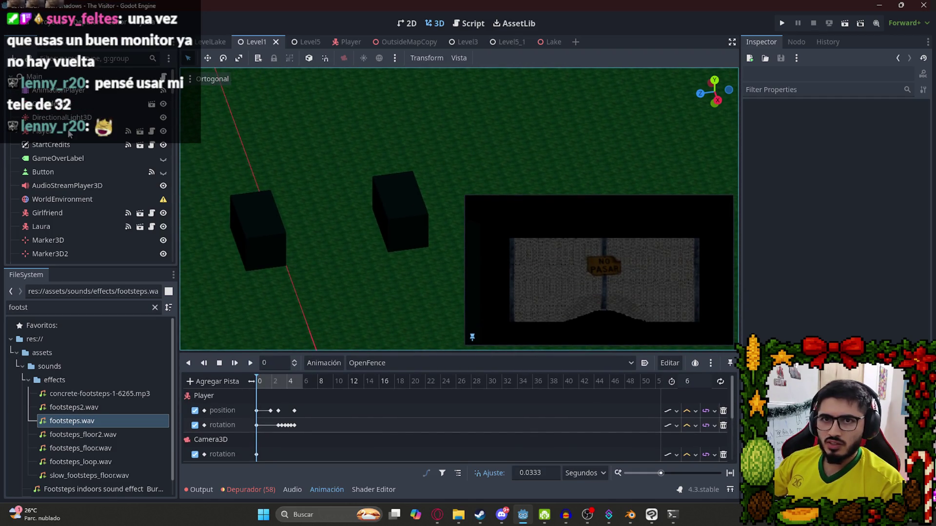
- Turn off Editable Children on the Player instance and confirm the property reset
right_click(71, 134)
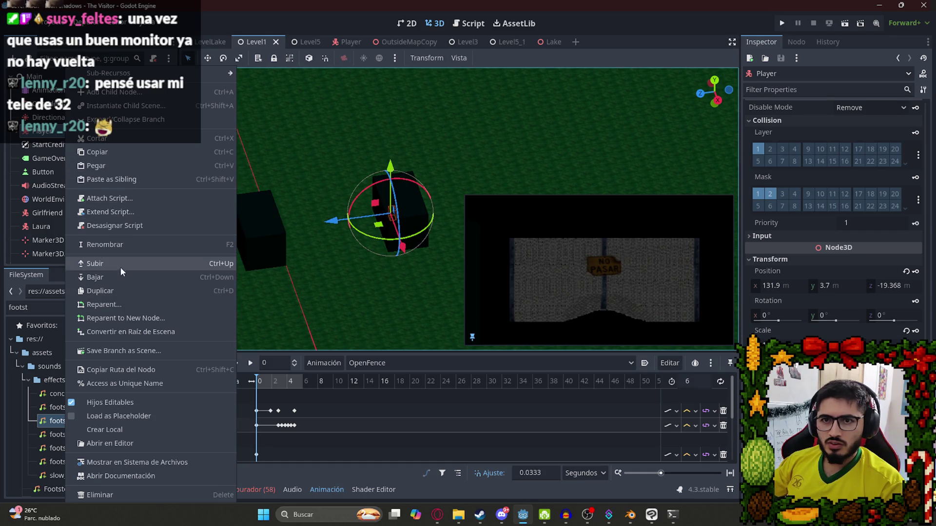
click(113, 401)
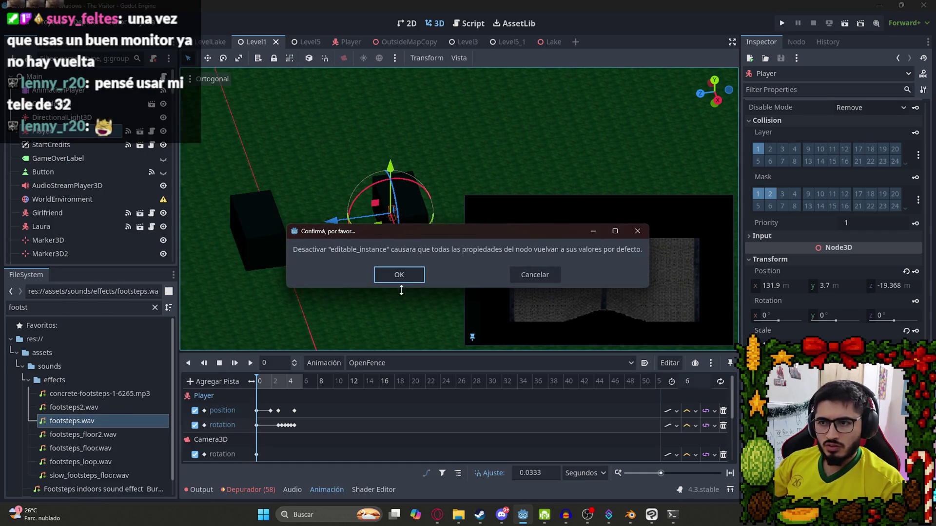
click(398, 274)
click(362, 367)
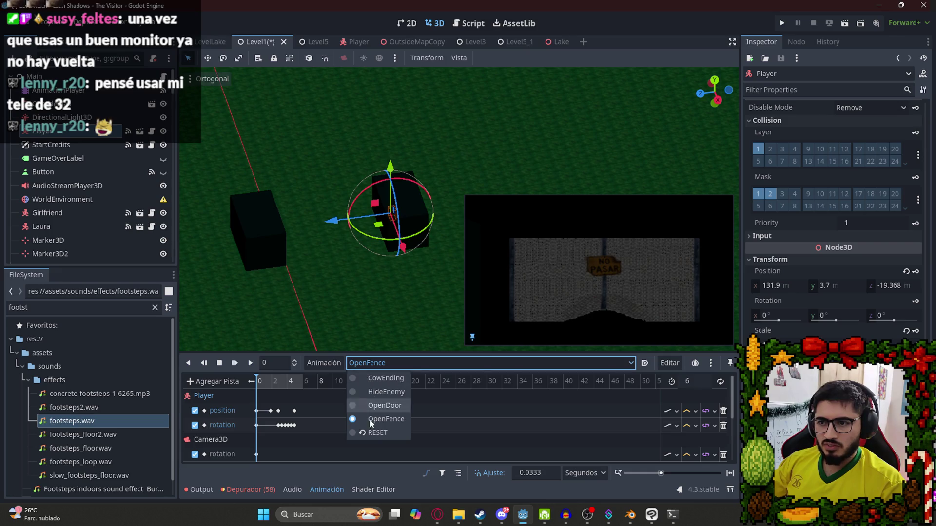
- Show the RESET animation with its gatefence and Player tracks, and save Level1
click(378, 432)
scroll(407, 209, down, 5)
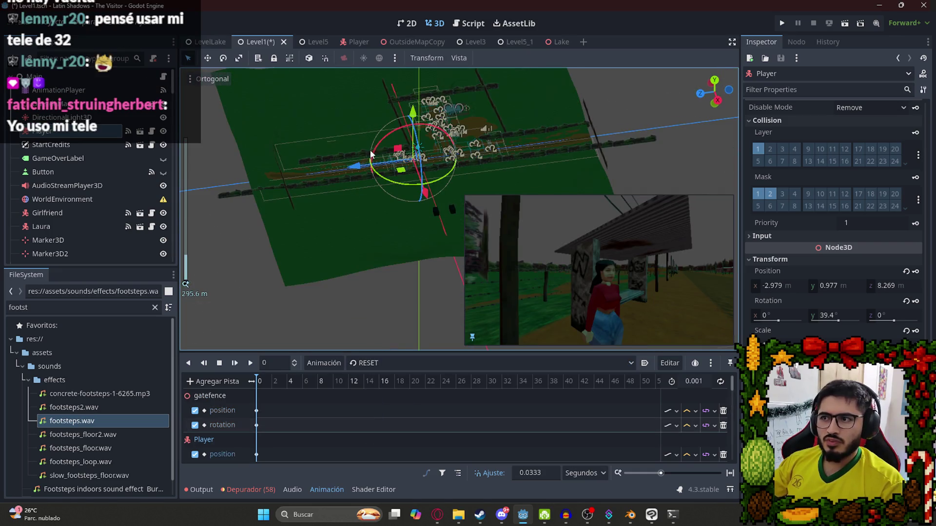
scroll(317, 262, up, 5)
key(ctrl+s)
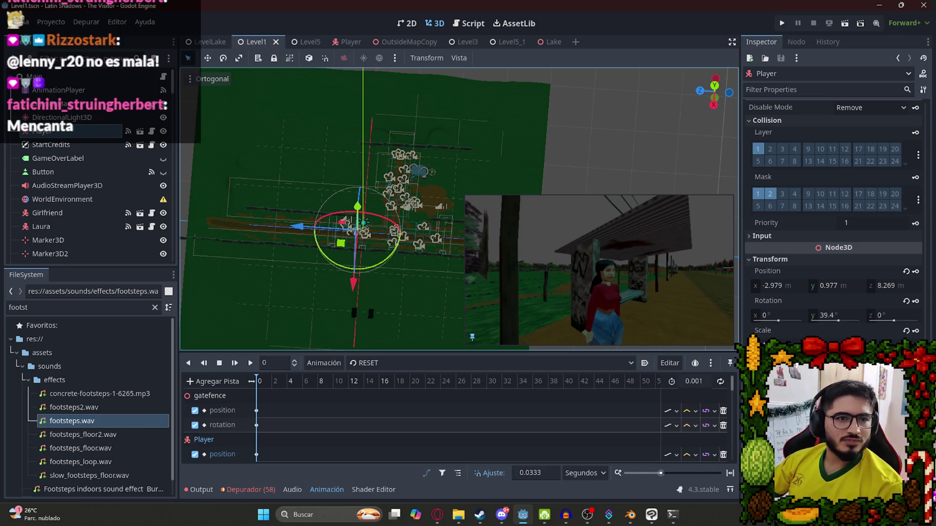
- Save the Level1 scene
scroll(366, 155, down, 5)
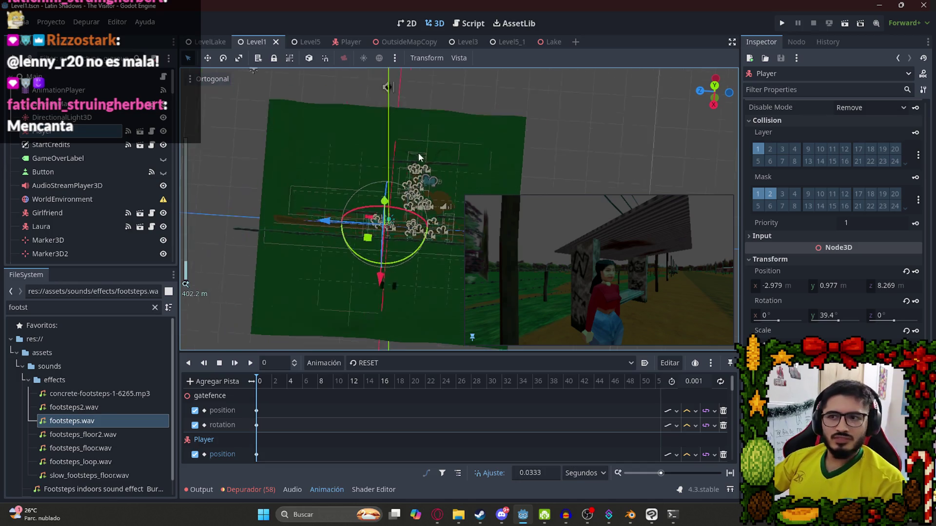
scroll(370, 156, up, 8)
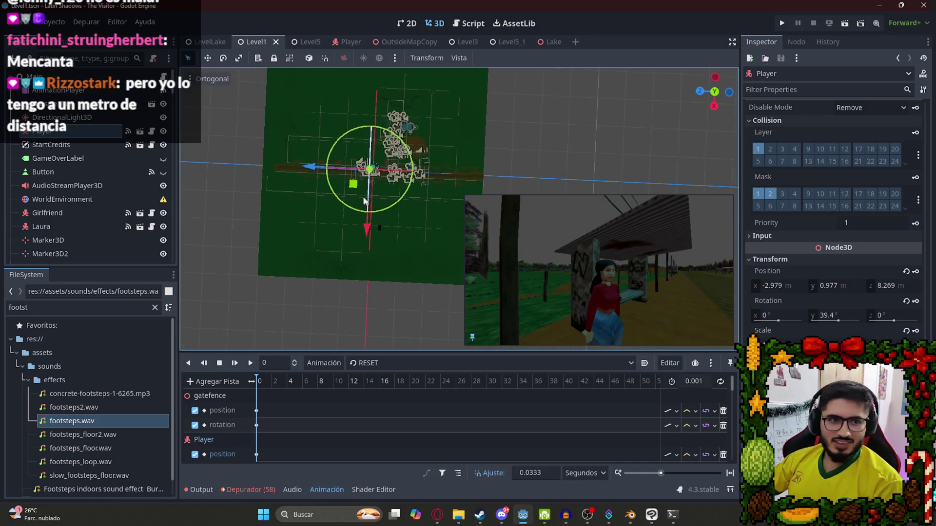
scroll(375, 207, up, 4)
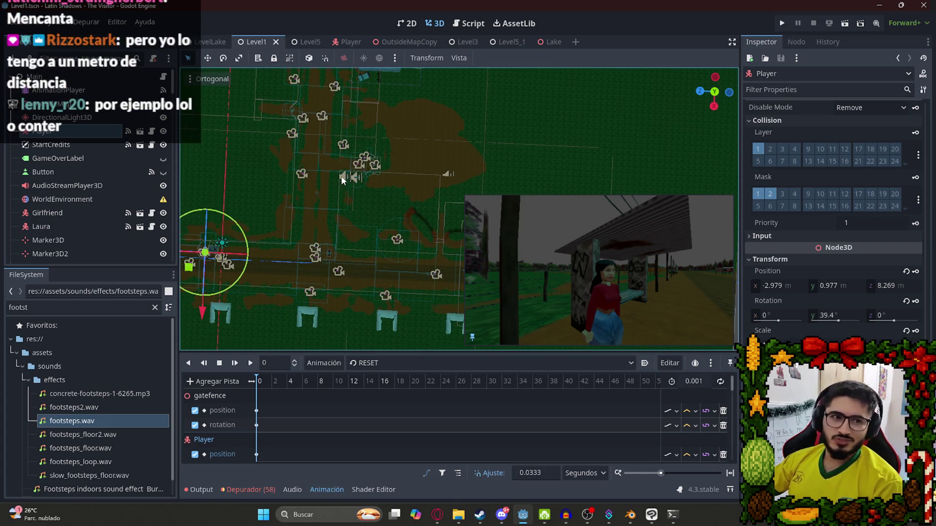
scroll(360, 176, down, 5)
key(ctrl+s)
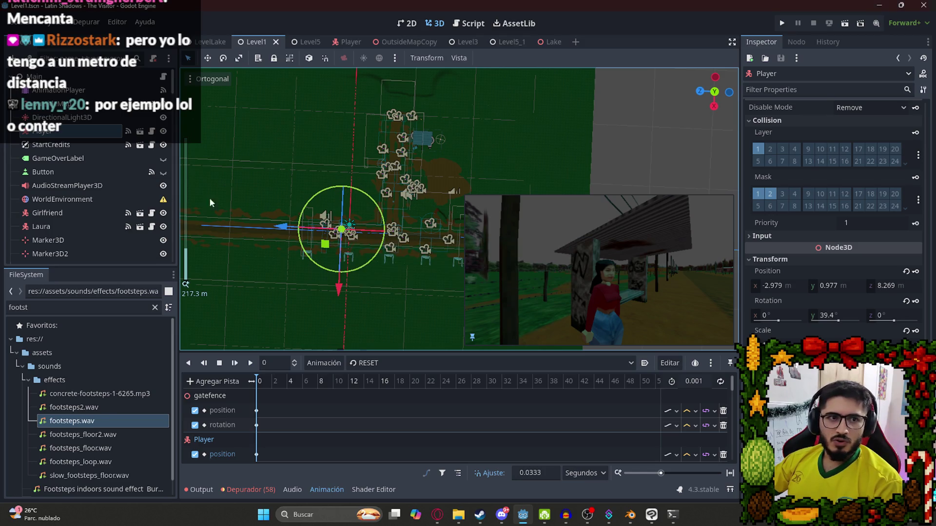
- Orbit and zoom across the level toward the dirt path's end, then select the Player node
mouse_move(296, 167)
mouse_down()
mouse_move(315, 204)
mouse_move(323, 194)
mouse_move(319, 251)
mouse_up()
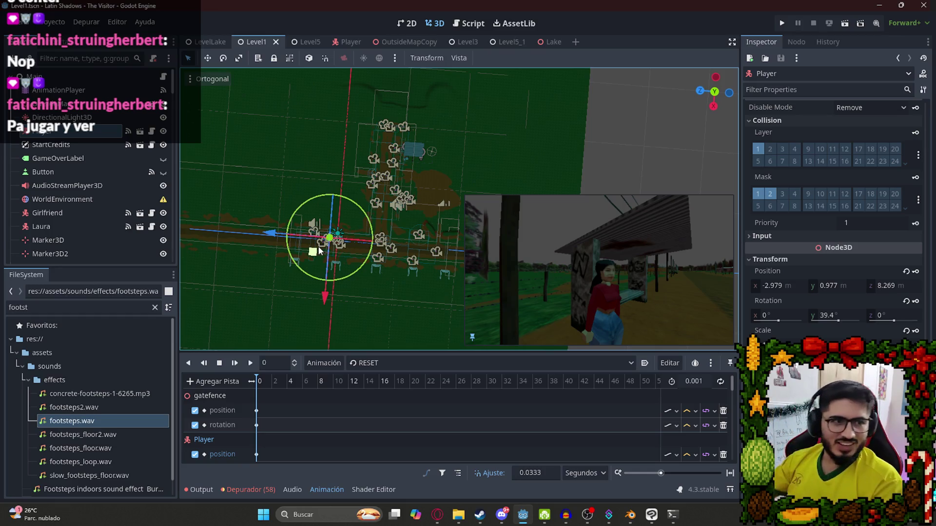
scroll(342, 200, up, 6)
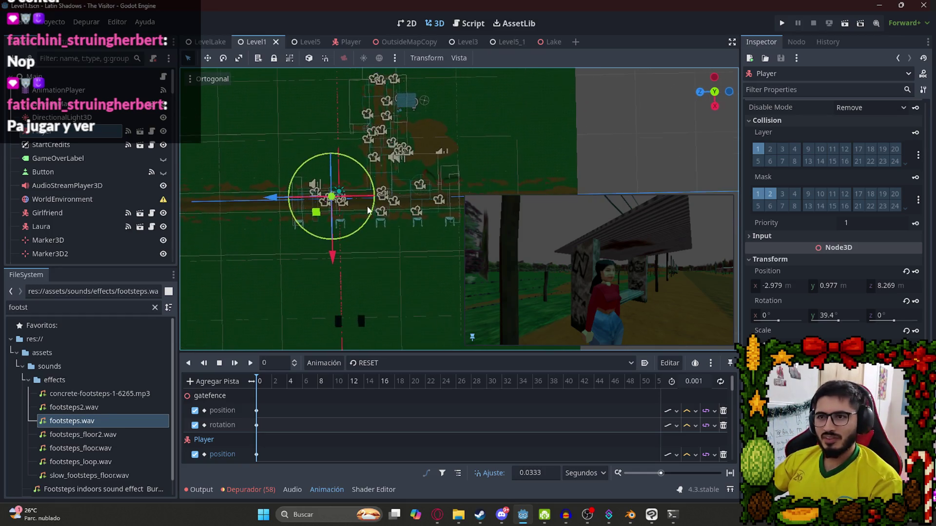
scroll(379, 138, up, 10)
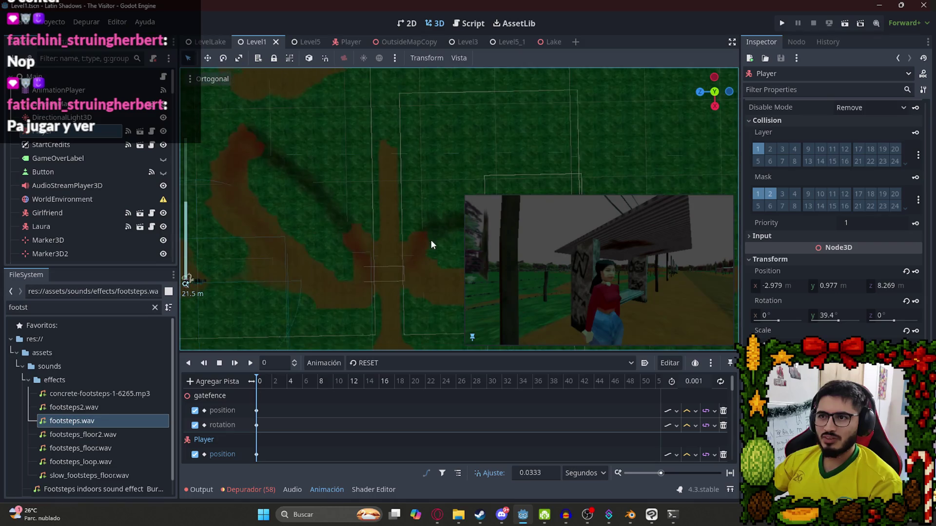
scroll(406, 219, down, 10)
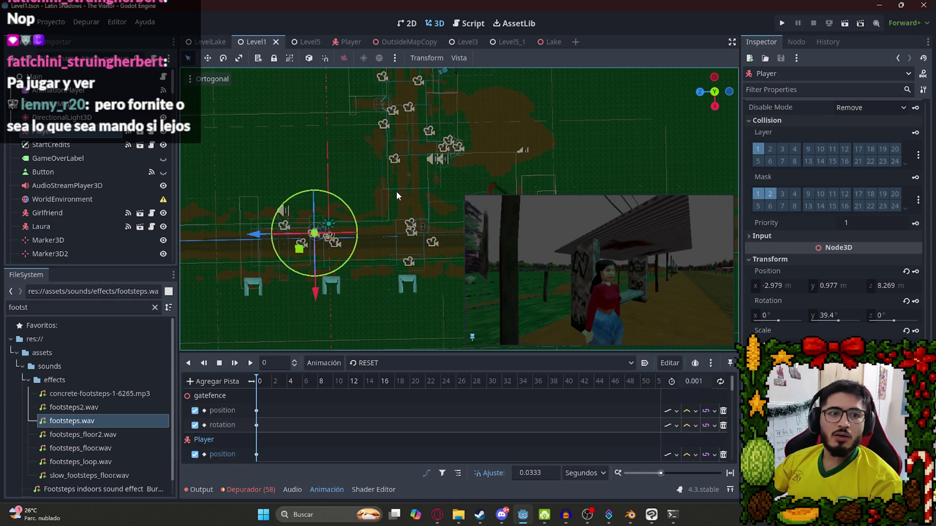
mouse_move(409, 195)
mouse_down()
mouse_move(452, 183)
mouse_move(434, 290)
mouse_up()
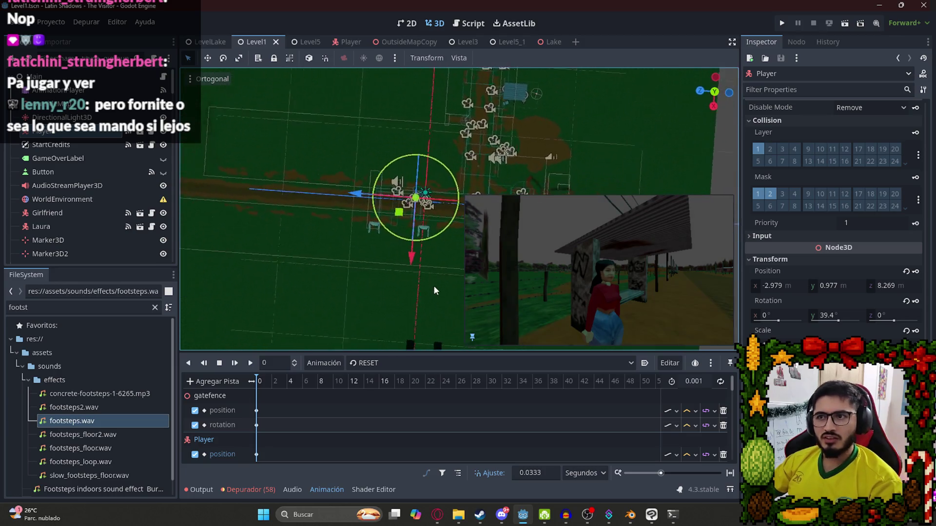
scroll(434, 291, up, 5)
scroll(367, 205, up, 3)
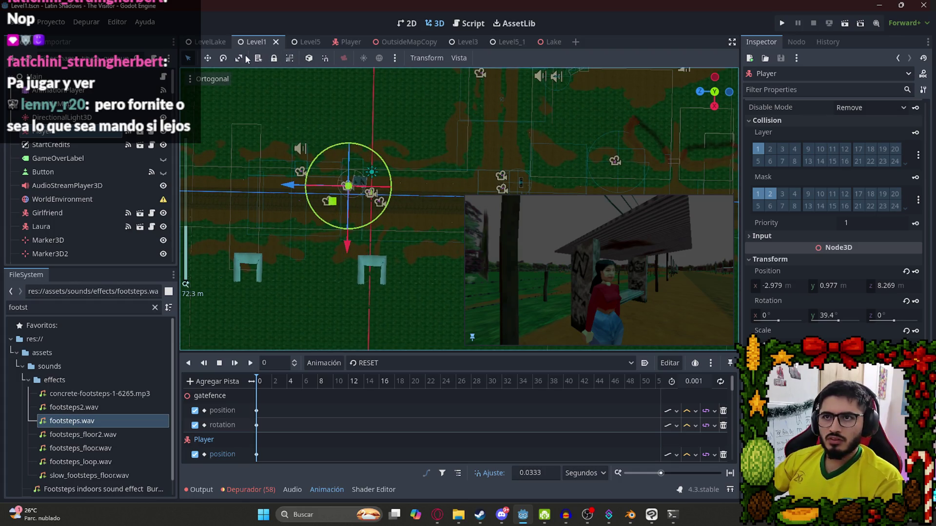
scroll(302, 152, down, 5)
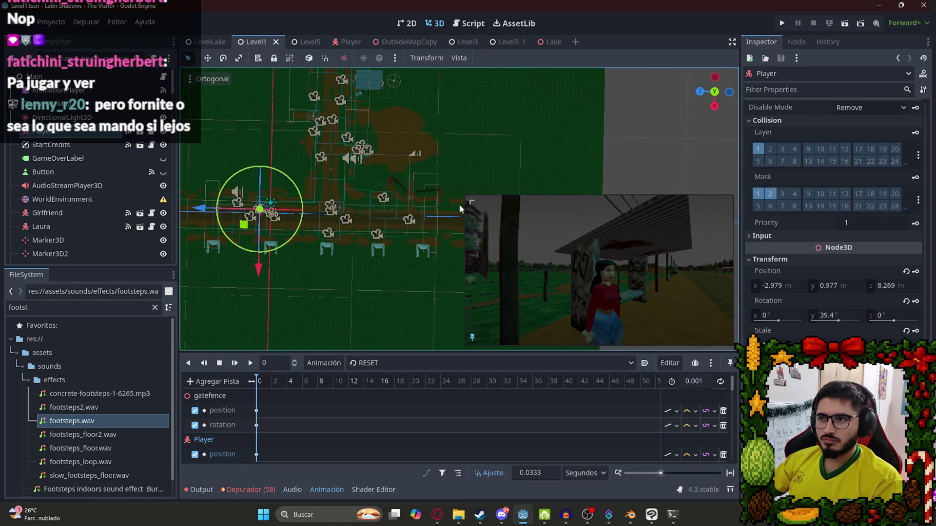
click(93, 173)
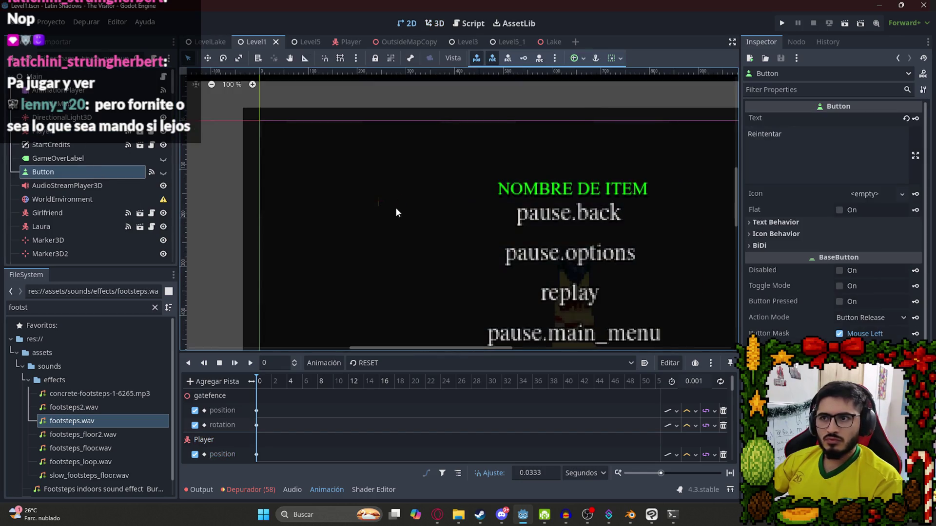
click(44, 131)
scroll(399, 200, up, 2)
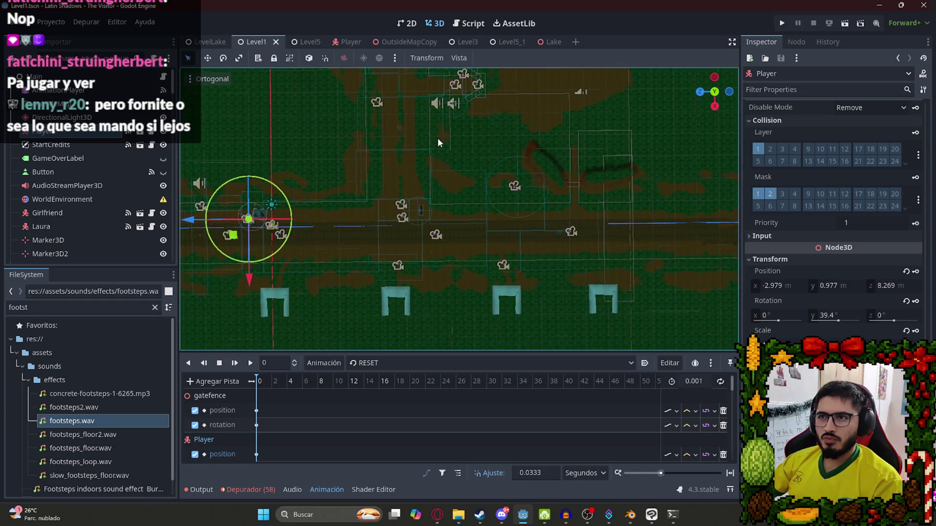
scroll(429, 130, up, 10)
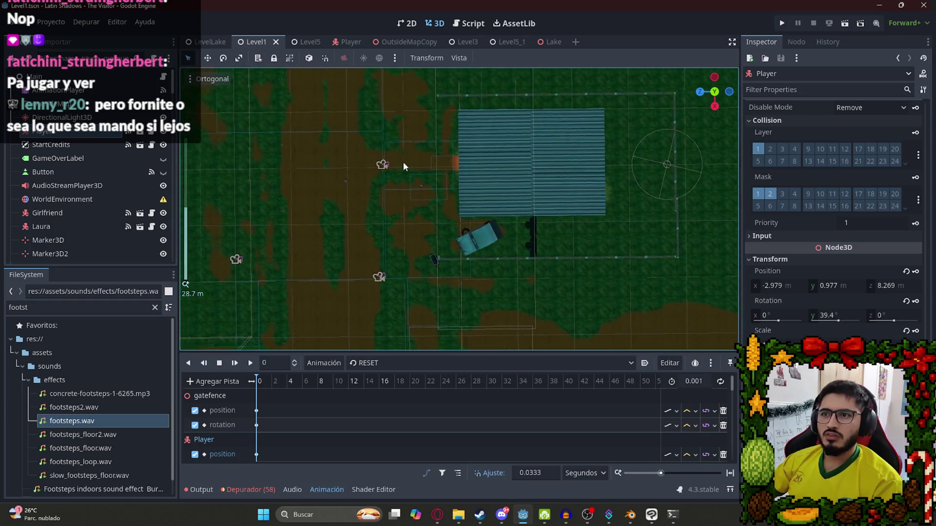
scroll(470, 232, up, 5)
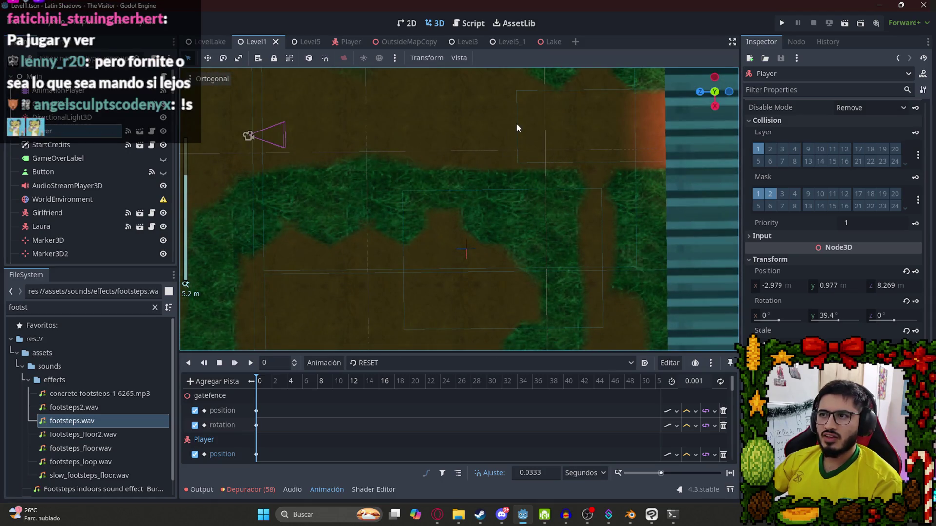
- Inspect the NextAreaTrigger at the path end, collapse it, and select the root Main node
click(516, 125)
click(519, 108)
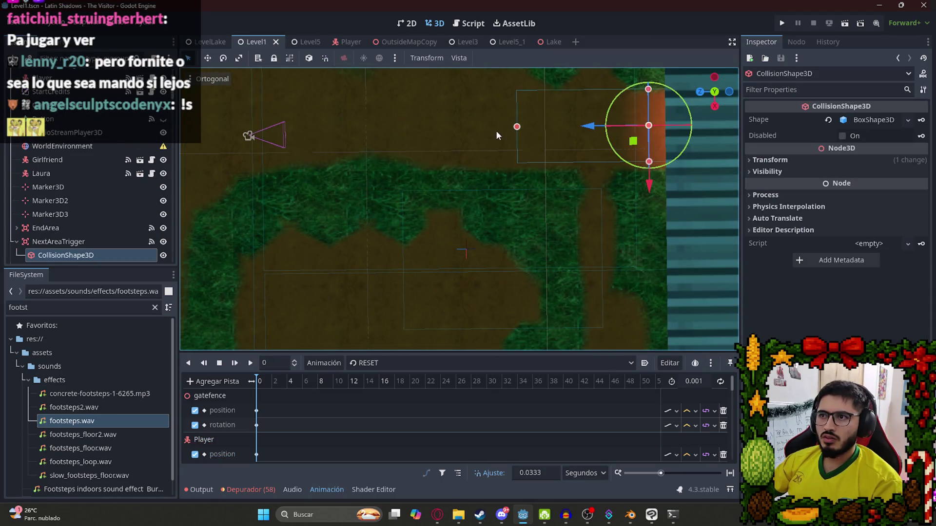
scroll(88, 204, down, 3)
click(103, 146)
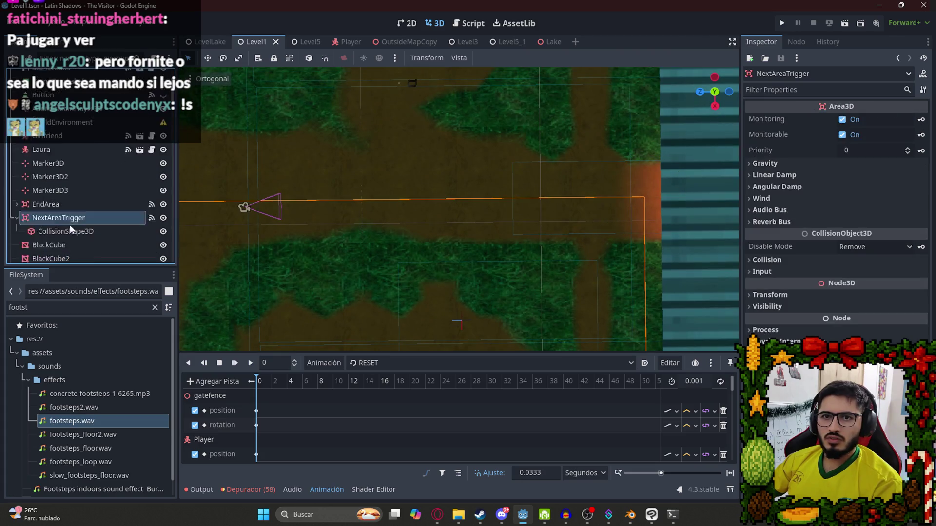
click(16, 146)
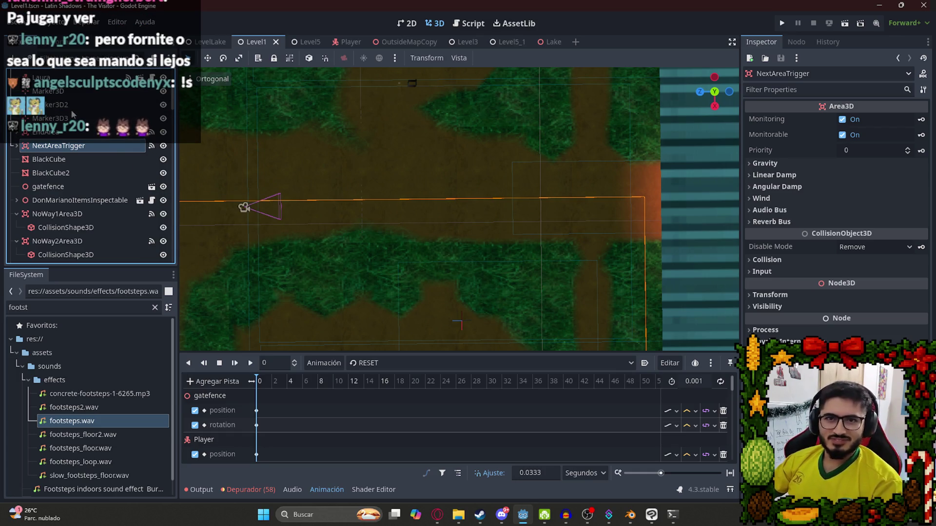
scroll(77, 119, up, 5)
click(73, 77)
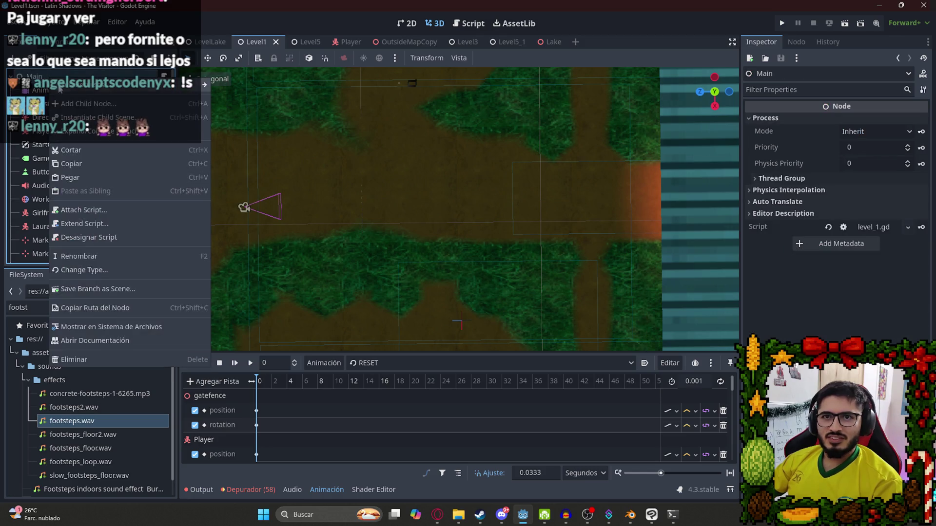
- Add an Area3D child to Main and name it LakeArea
key(ctrl+a)
text(area)
key(Down)
key(Down)
key(Down)
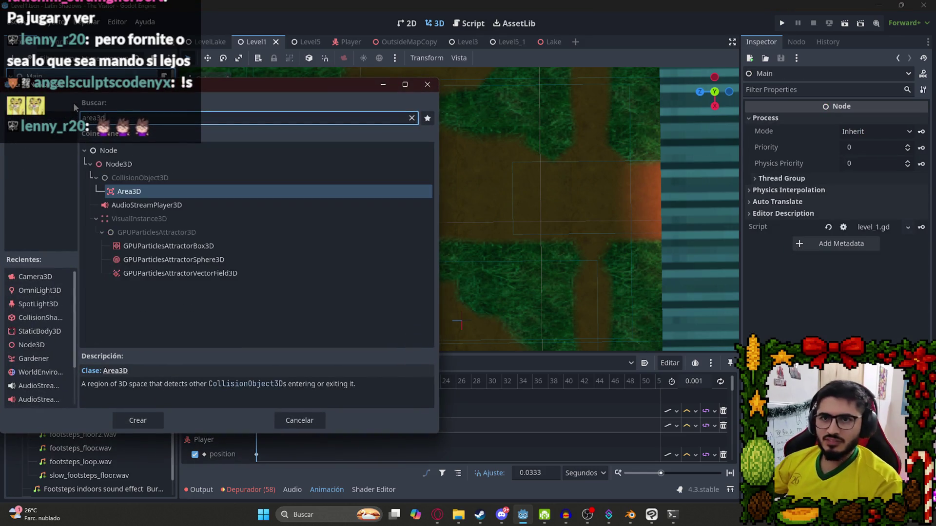
key(Return)
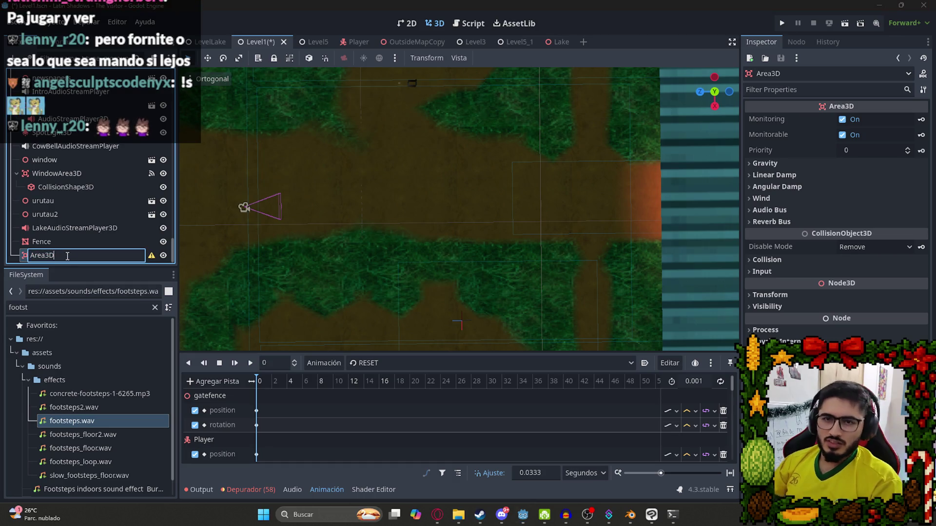
text(LakeArea)
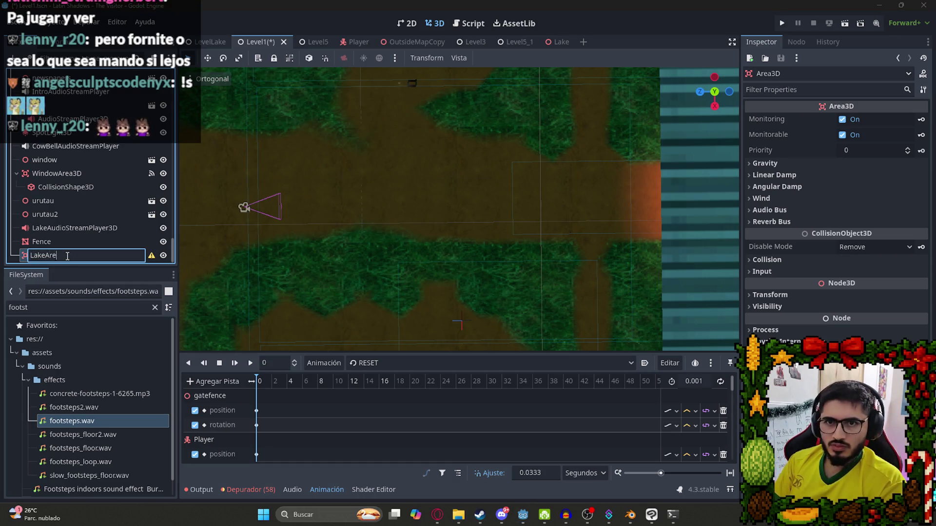
key(Return)
- Add a CollisionShape3D child under LakeArea
right_click(66, 255)
click(135, 179)
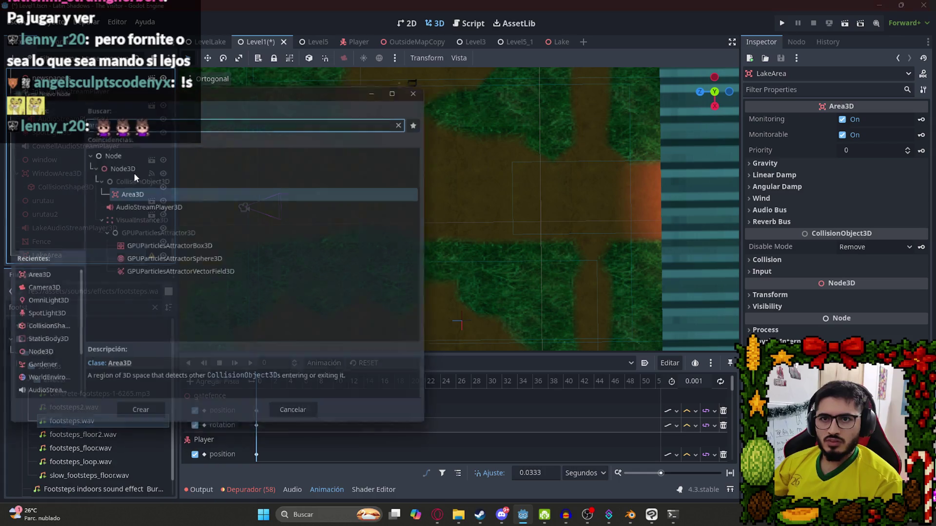
text(collisionsha)
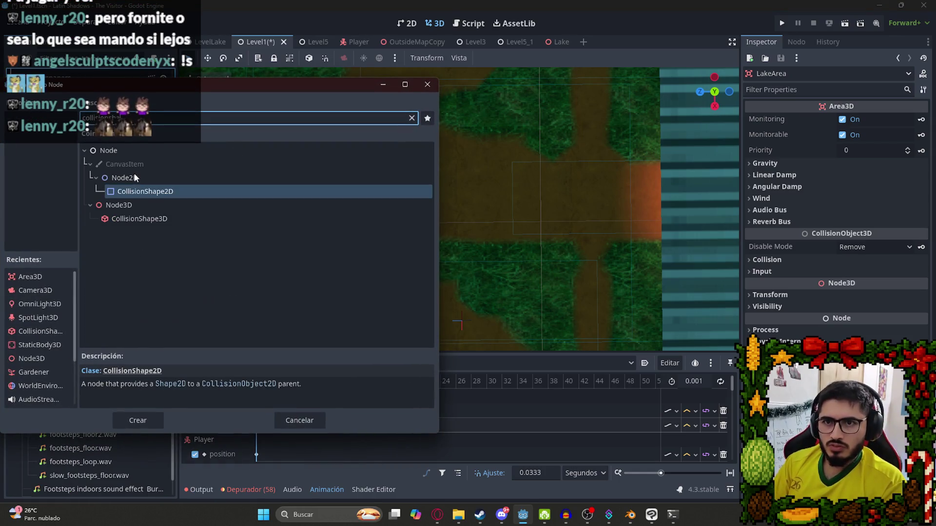
key(Down)
key(Down)
key(Return)
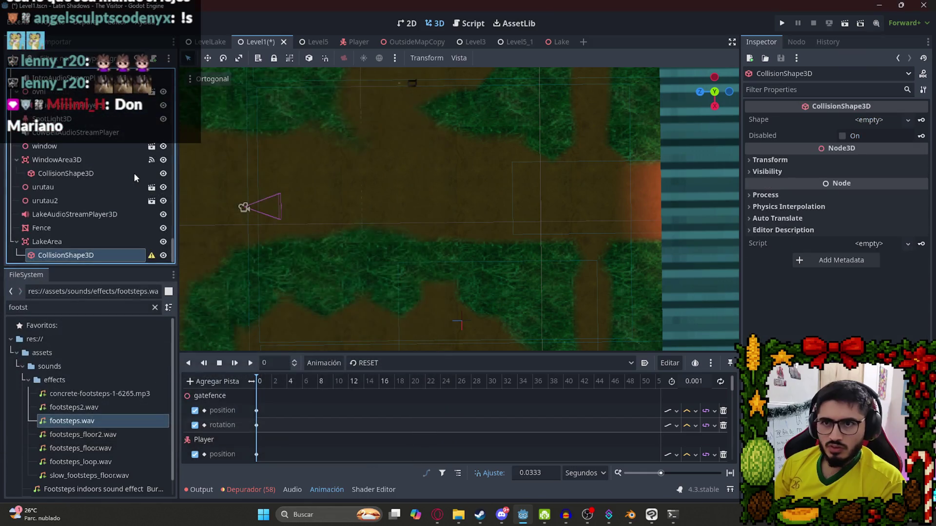
click(868, 119)
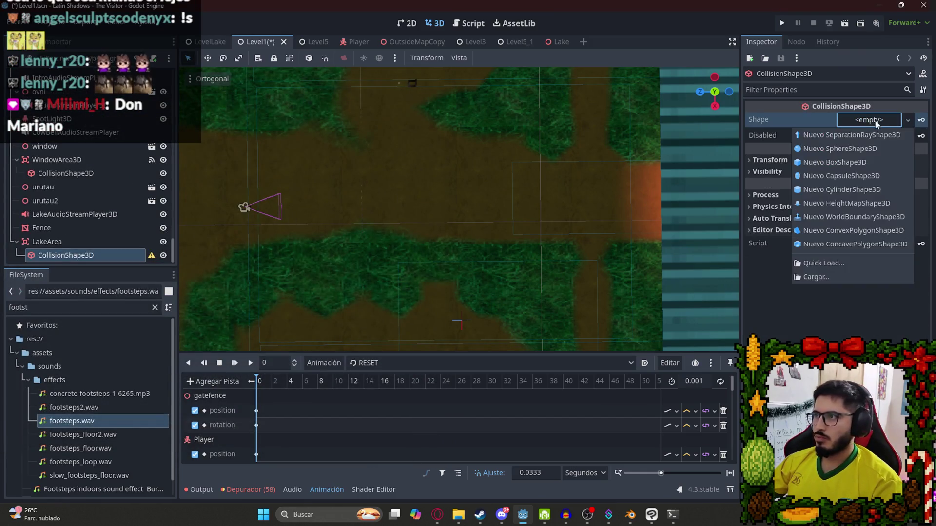
- Give the collision a BoxShape3D and move LakeArea along the path onto the ground
click(835, 162)
scroll(438, 193, down, 8)
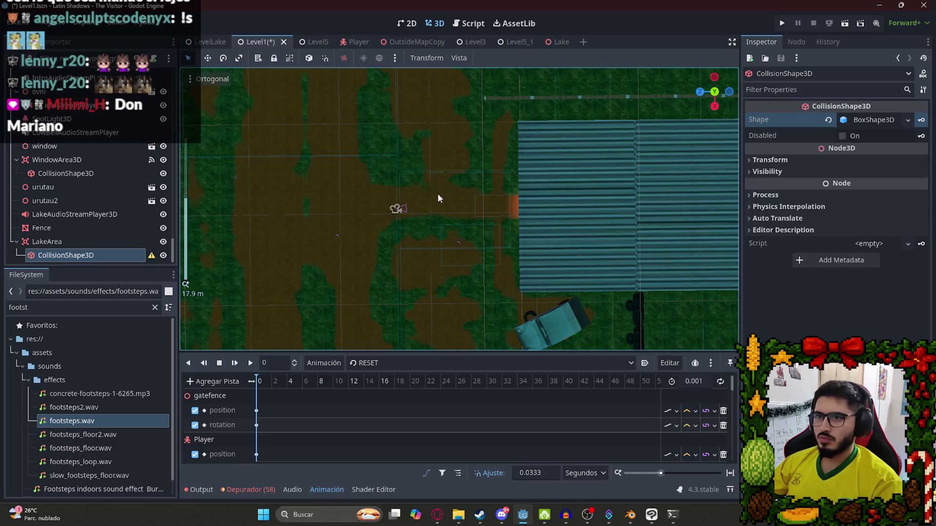
click(88, 242)
drag(391, 321, 496, 311)
scroll(497, 310, up, 8)
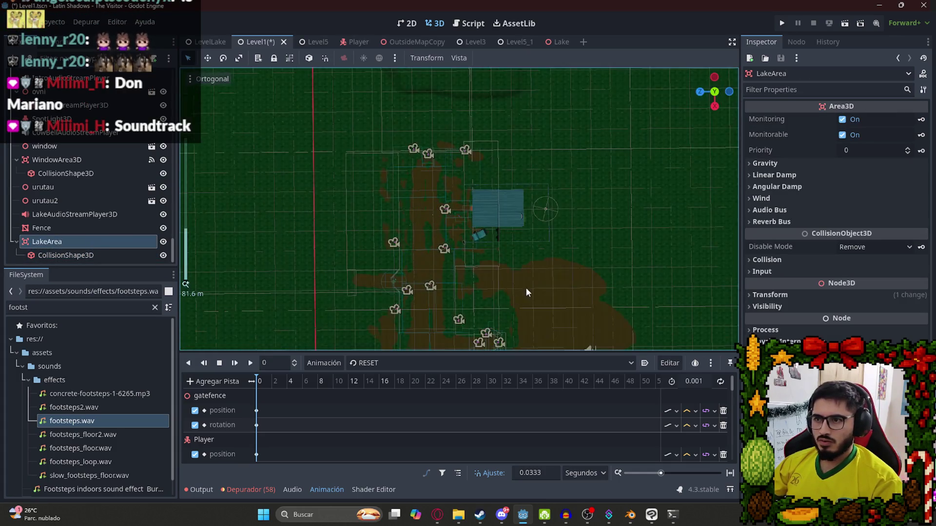
mouse_move(428, 237)
mouse_down()
mouse_move(434, 244)
mouse_move(401, 208)
mouse_up()
scroll(418, 165, up, 3)
scroll(482, 270, up, 5)
drag(397, 317, 388, 262)
- Stretch the collision box left and right and widen it across the path
click(85, 256)
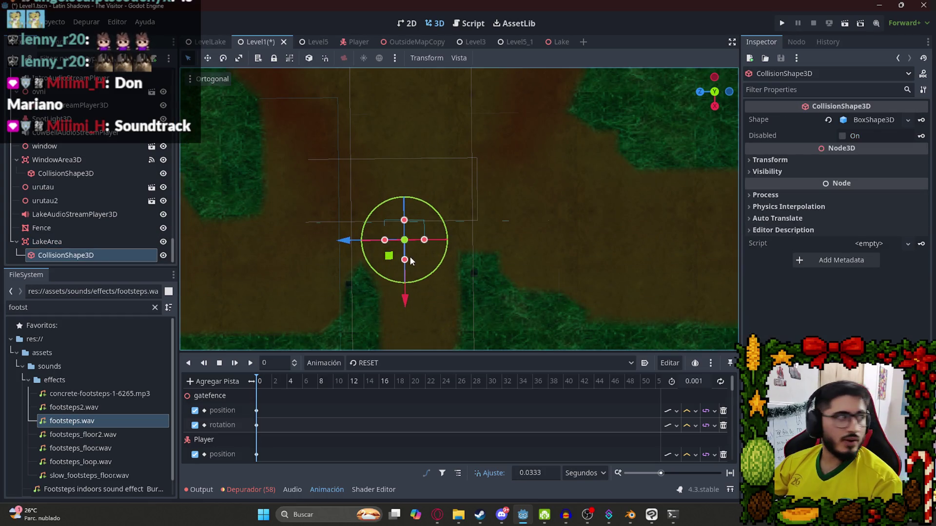
drag(427, 242, 475, 240)
mouse_move(379, 242)
mouse_down()
mouse_move(314, 247)
mouse_move(339, 246)
mouse_up()
scroll(446, 288, down, 5)
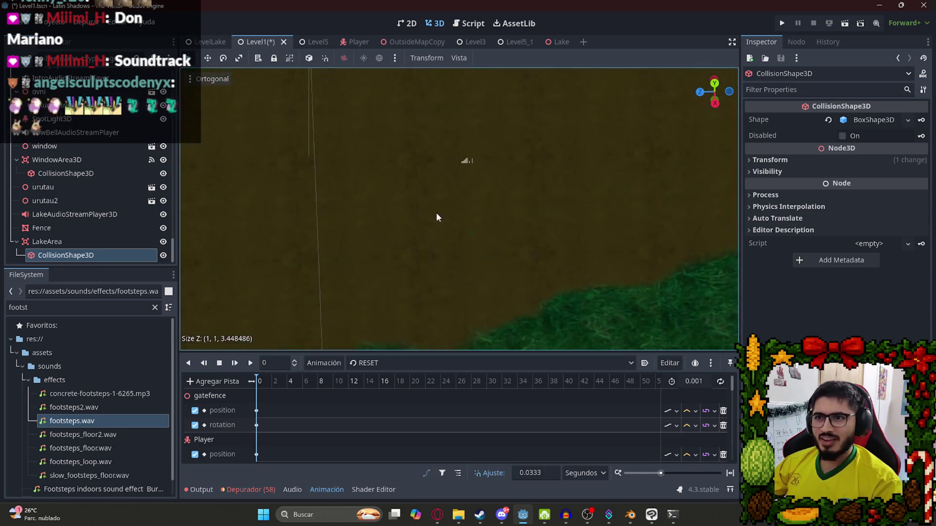
scroll(395, 237, up, 2)
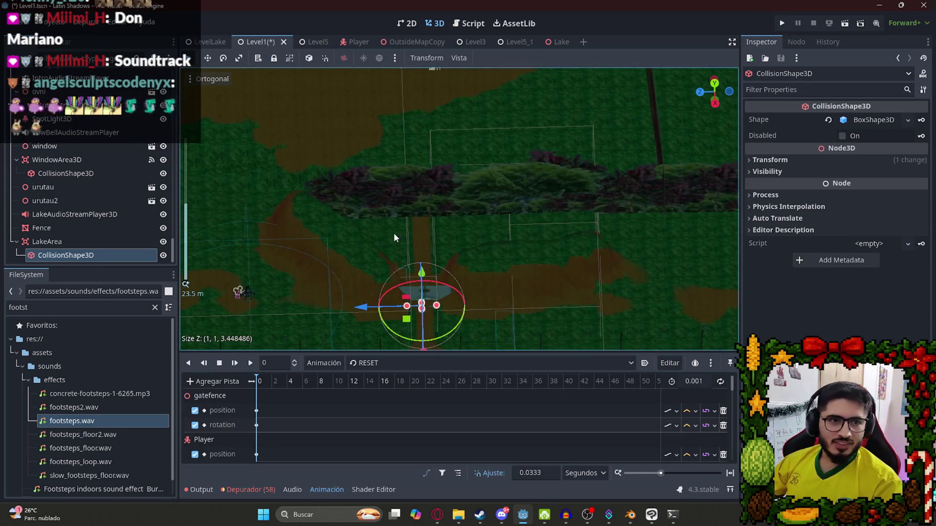
scroll(379, 279, up, 10)
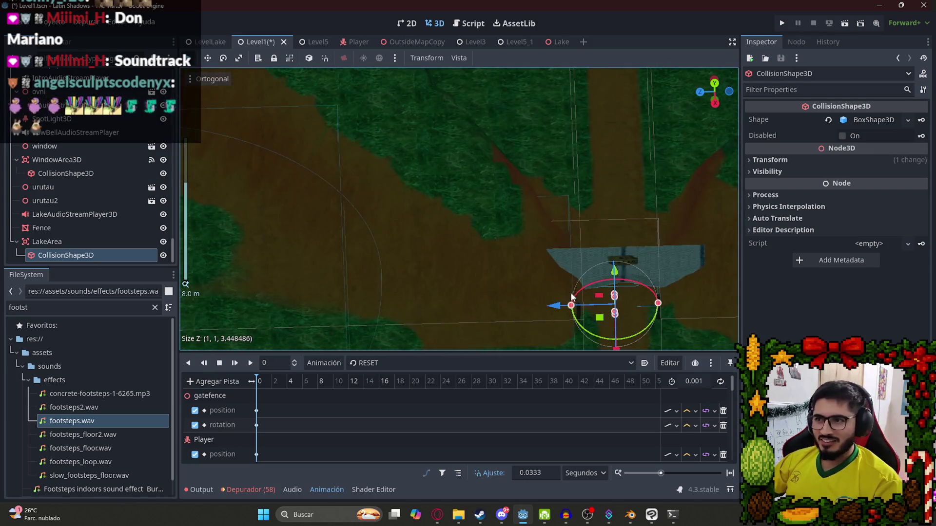
scroll(372, 148, up, 9)
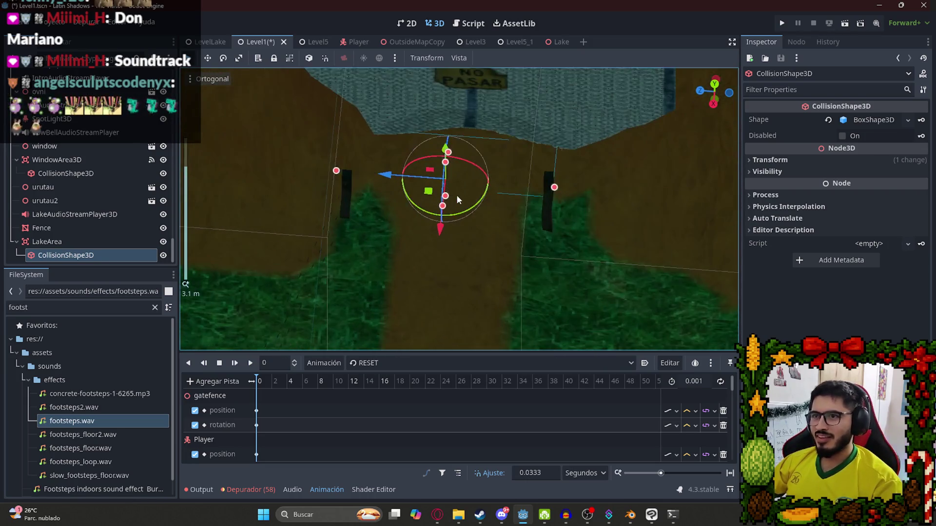
mouse_move(457, 172)
mouse_down()
mouse_move(445, 183)
mouse_move(448, 160)
mouse_move(435, 180)
mouse_up()
scroll(435, 179, down, 6)
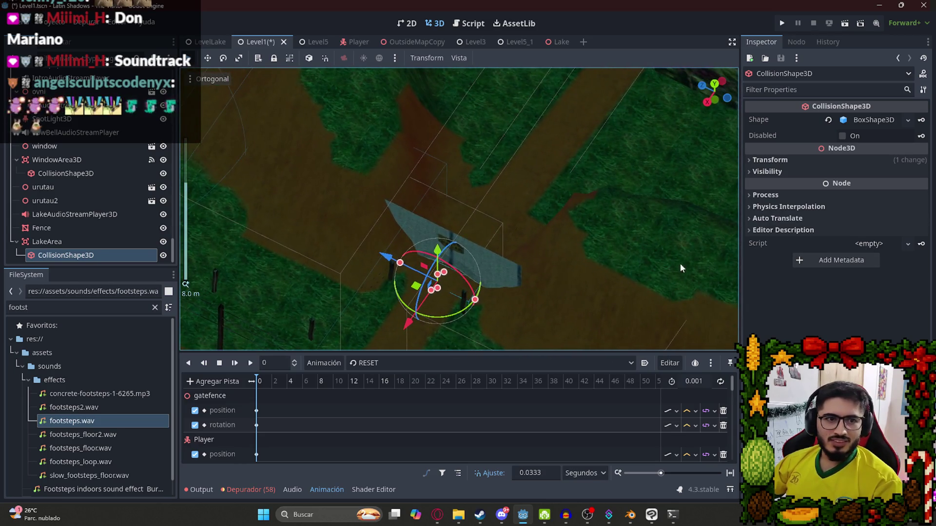
key(f)
- Resize the collision box vertically and widen it along X, checking it from above
drag(467, 223, 463, 204)
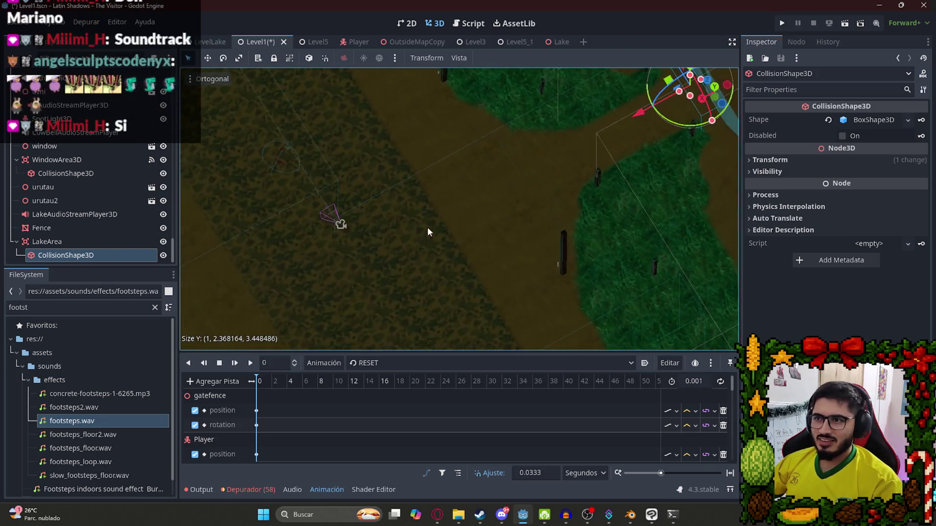
scroll(547, 200, up, 2)
scroll(548, 200, up, 10)
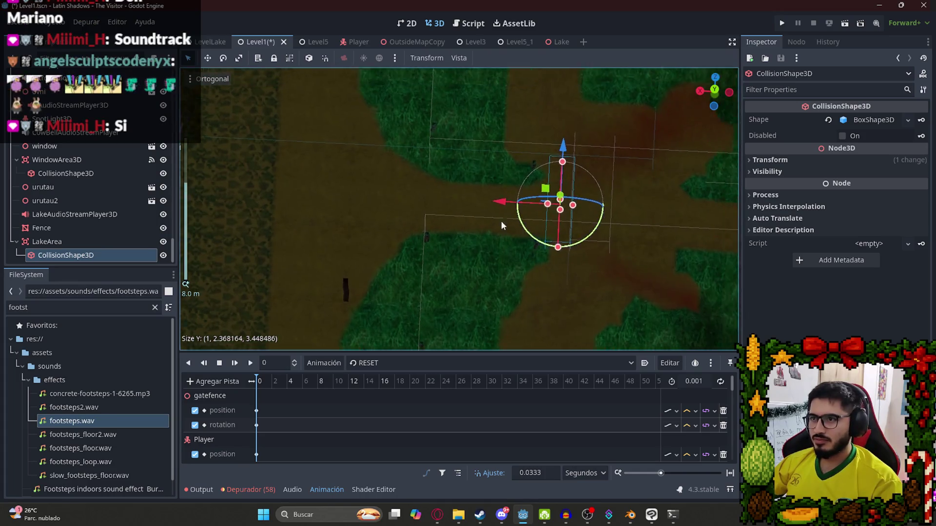
mouse_move(589, 253)
mouse_down()
mouse_move(506, 254)
mouse_move(549, 224)
mouse_move(493, 234)
mouse_move(419, 205)
mouse_up()
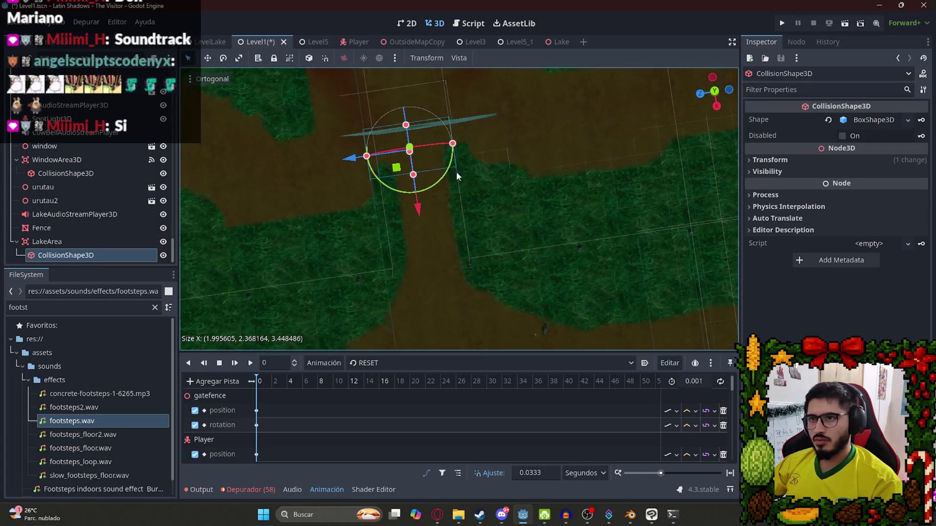
scroll(390, 200, up, 3)
scroll(370, 180, down, 5)
mouse_move(361, 167)
mouse_down()
mouse_move(411, 213)
mouse_move(409, 146)
mouse_move(412, 211)
mouse_up()
scroll(412, 211, up, 5)
mouse_move(433, 150)
mouse_down()
mouse_move(428, 210)
mouse_move(407, 213)
mouse_up()
- Shrink the collision box's Z size to 2.48 and trim its bottom, saving Level1
drag(544, 218, 525, 222)
key(ctrl+s)
drag(465, 263, 465, 244)
key(ctrl+s)
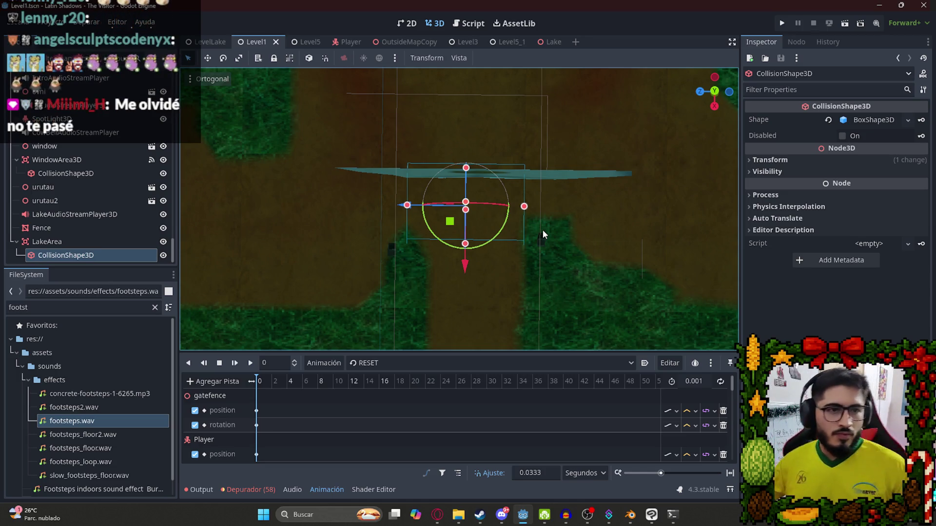
- Switch to Opera GX and open a new speed-dial tab
click(437, 515)
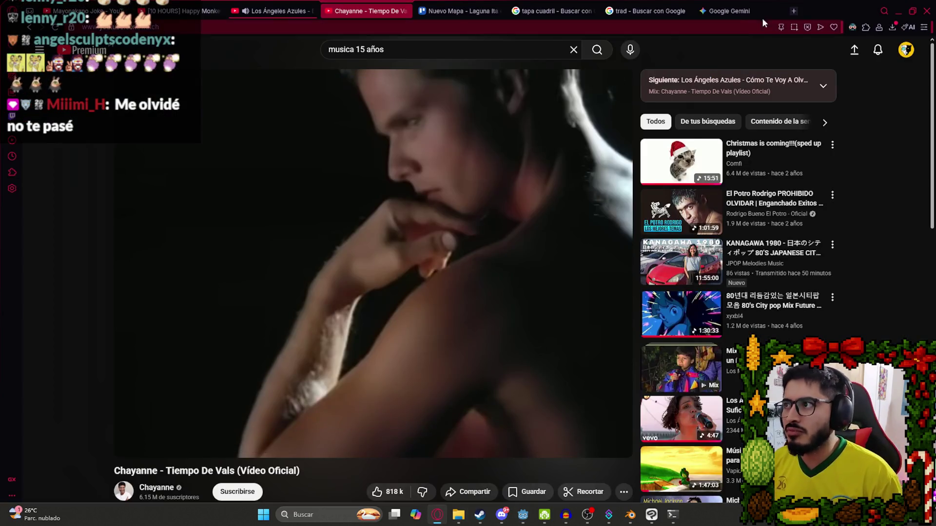
click(793, 10)
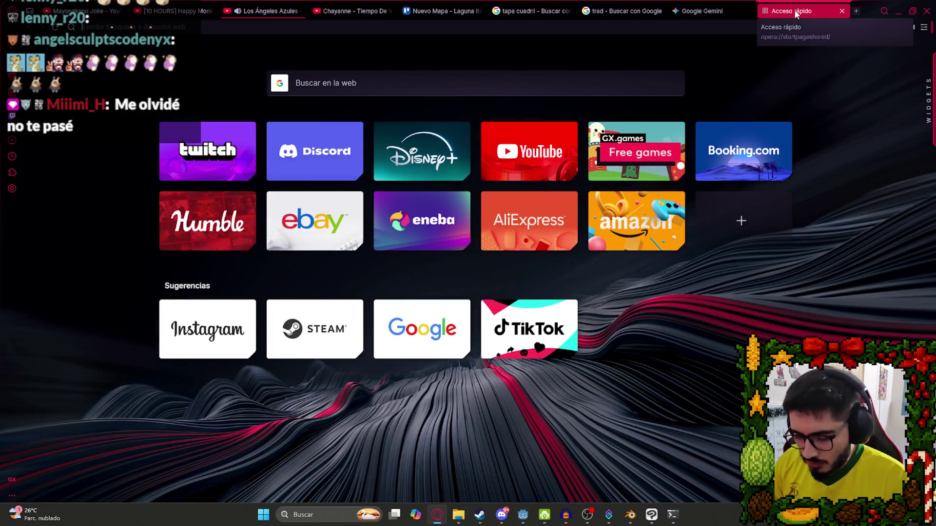
- Go to the Don Mariano itch.io page and dismiss its download payment dialog
text(don mariano)
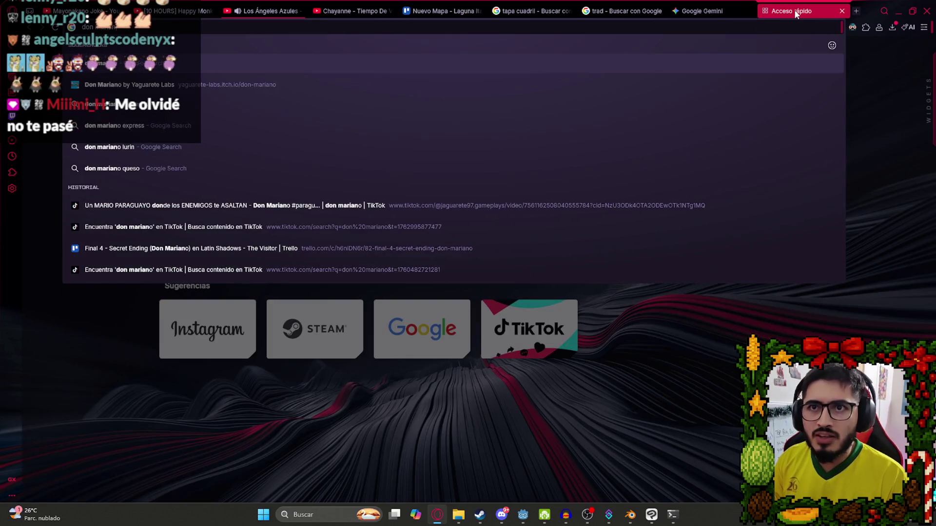
key(Return)
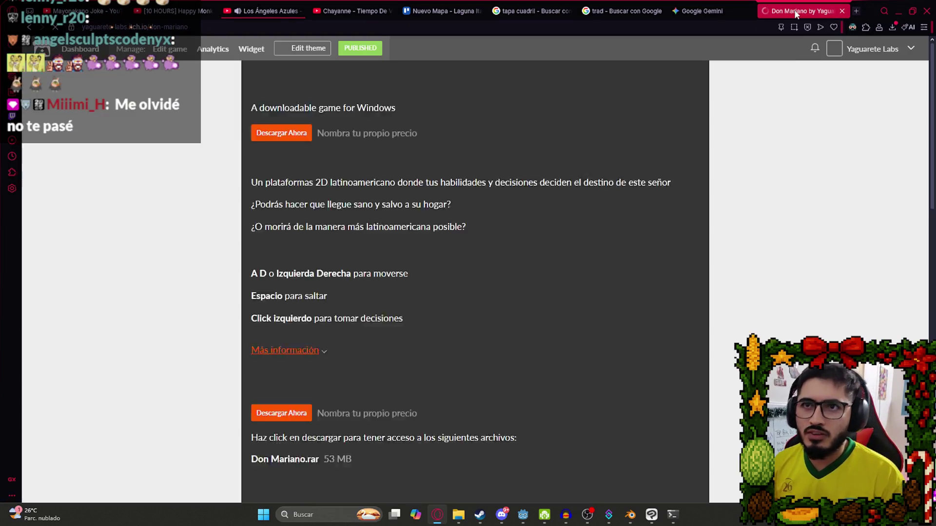
scroll(634, 145, down, 1)
click(282, 385)
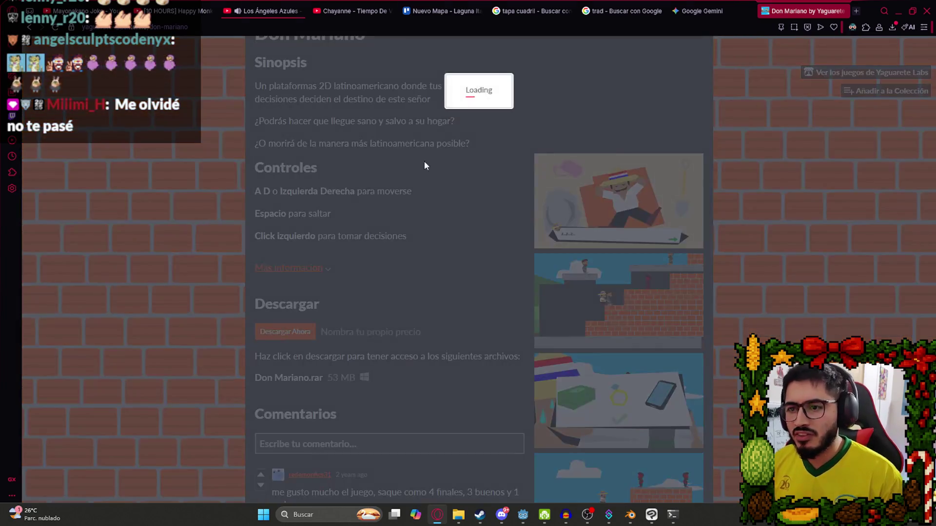
click(299, 38)
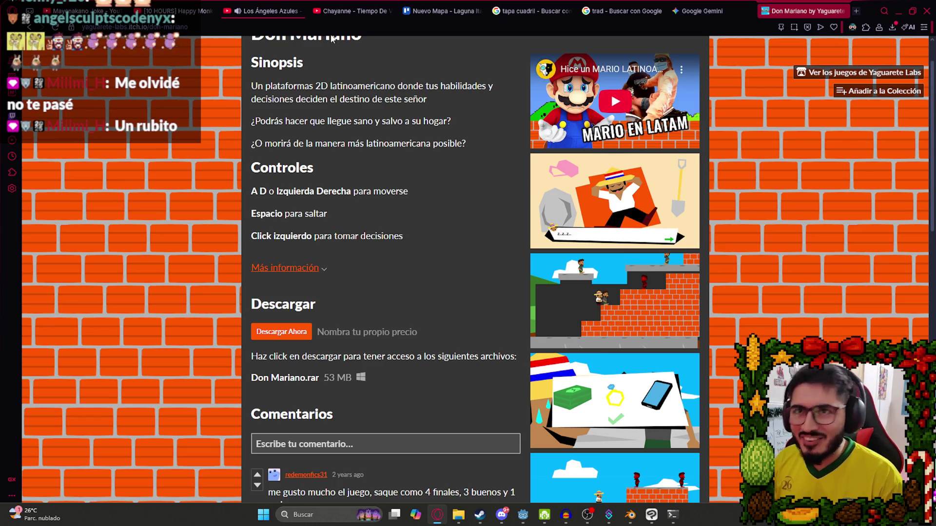
- Search Google for 'don mariano' and open a private browsing window
click(336, 25)
text(dpo)
key(BackSpace)
key(BackSpace)
text(on mariano)
key(Return)
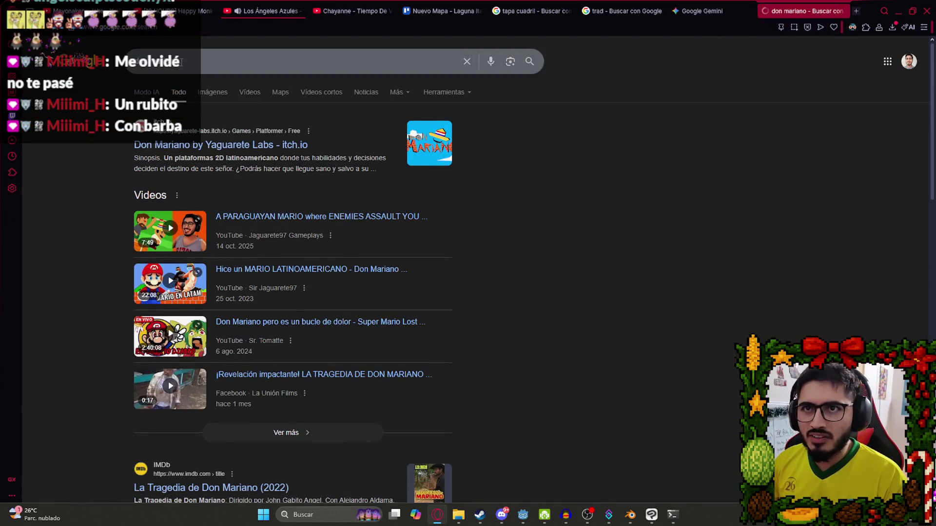
key(ctrl+shift+n)
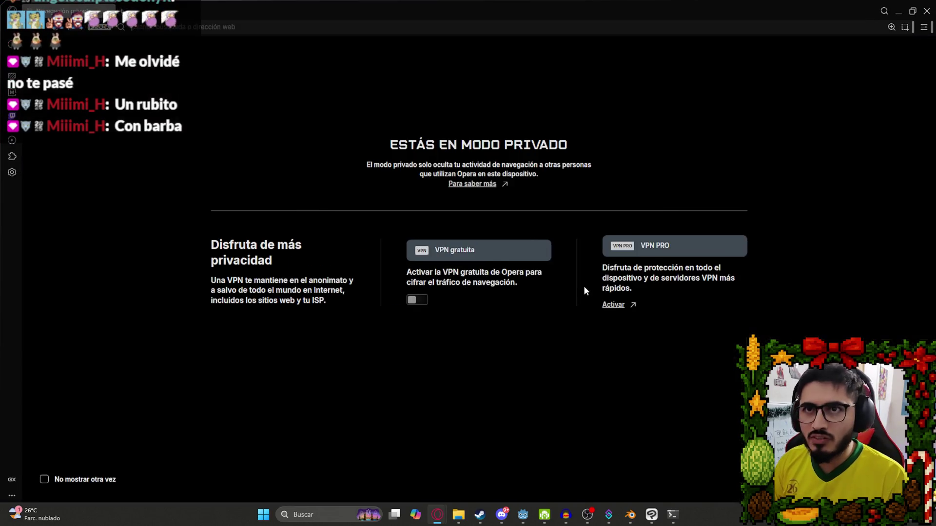
- Open the Don Mariano by Yaguarete Labs itch.io result in the private window
key(ctrl+w)
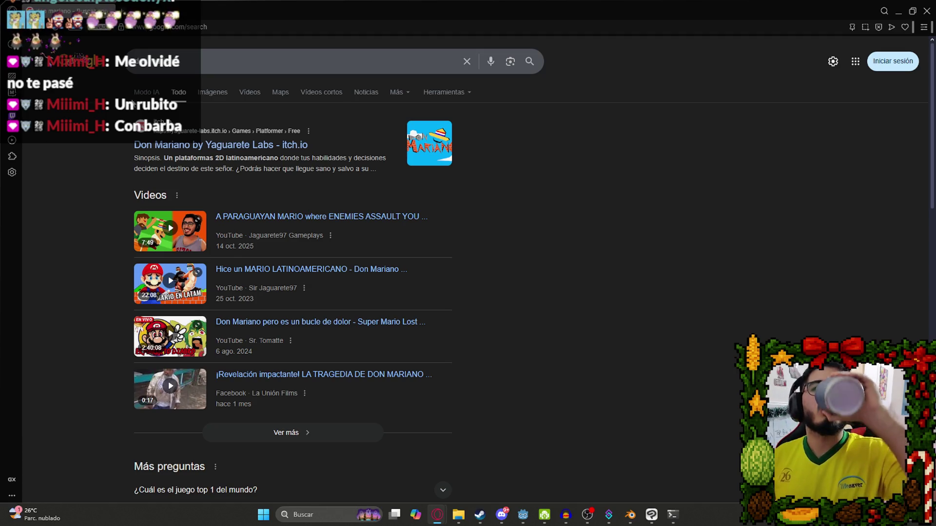
click(226, 146)
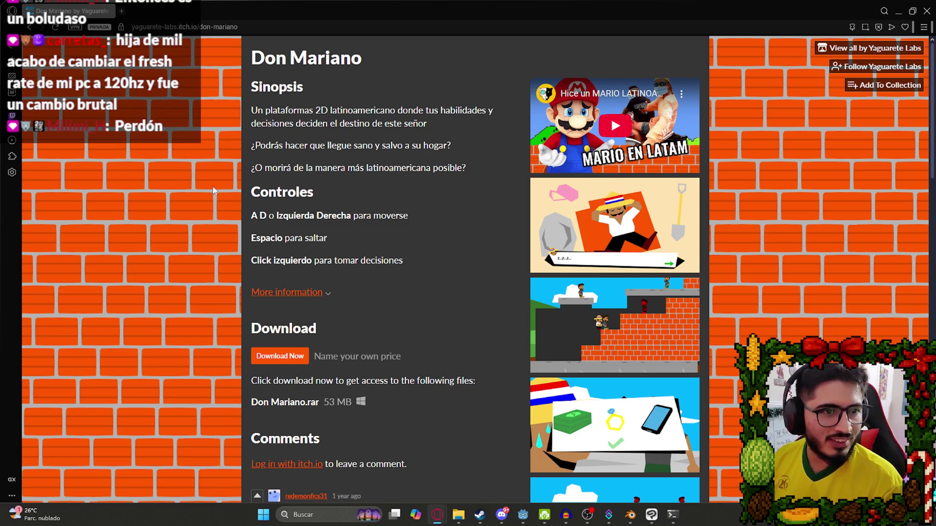
- Skip paying to reach the Don Mariano downloads, close the private window, and return to Godot
click(292, 355)
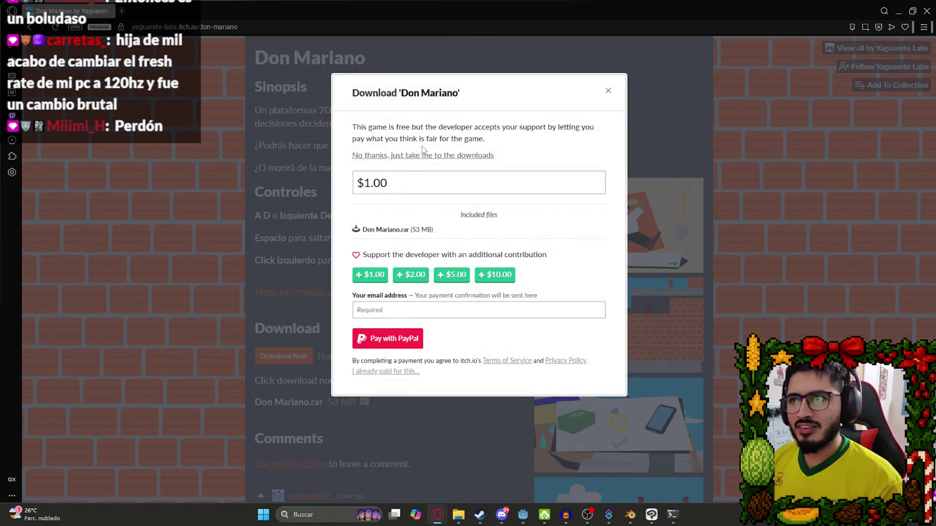
click(408, 156)
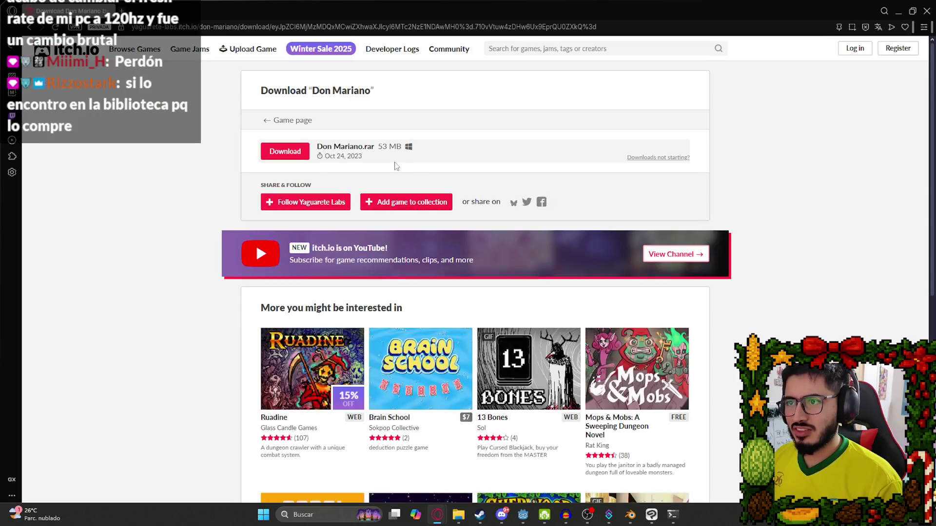
key(ctrl+w)
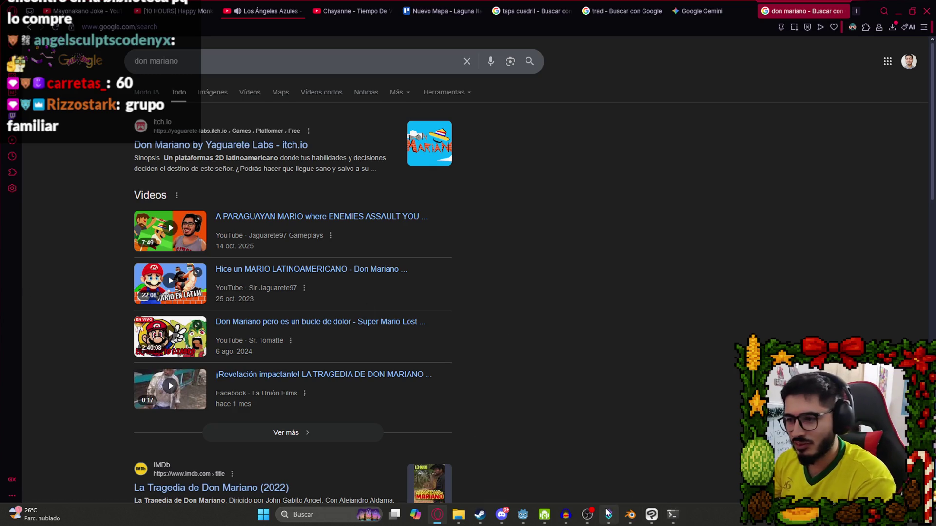
mouse_move(609, 514)
click(523, 515)
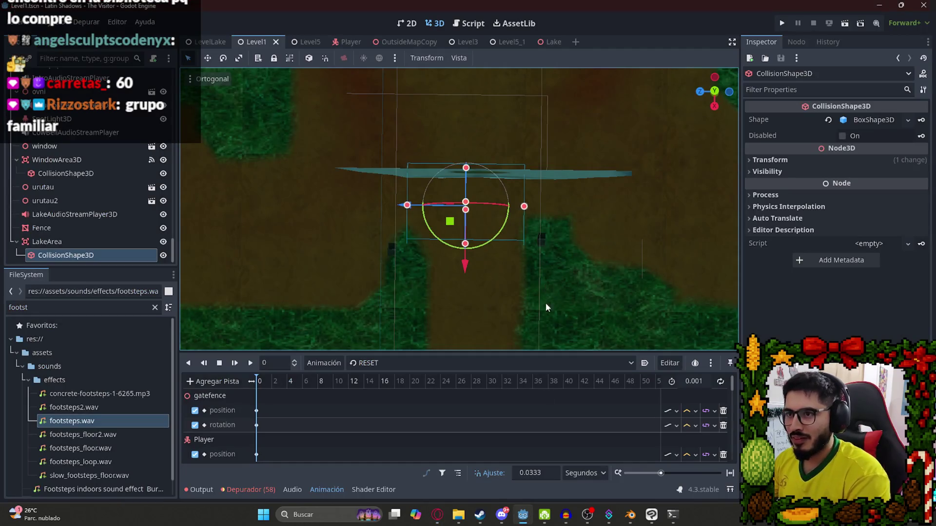
- Connect LakeArea's body_entered signal, generating an _on_lake_area_body_entered stub in the Level1 script
key(f)
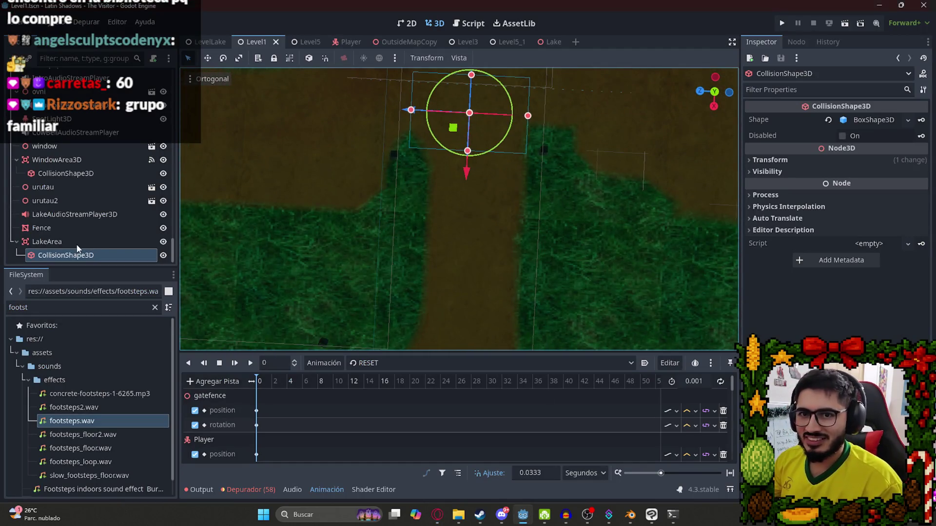
click(47, 242)
click(796, 42)
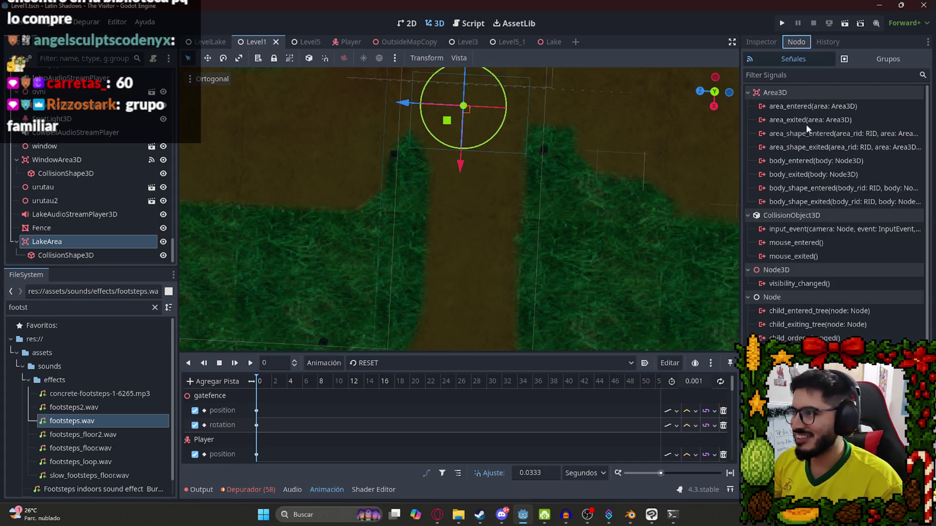
double_click(804, 161)
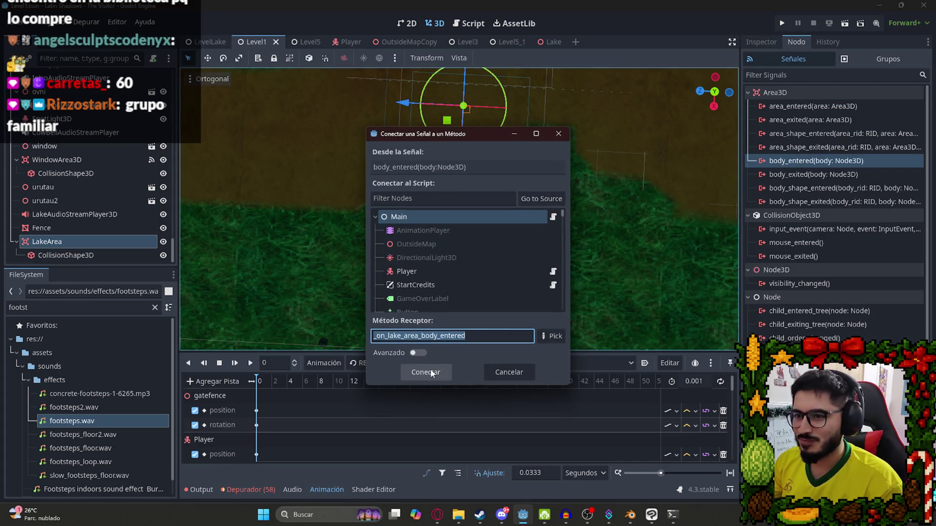
key(Return)
drag(518, 297, 361, 298)
key(ctrl+s)
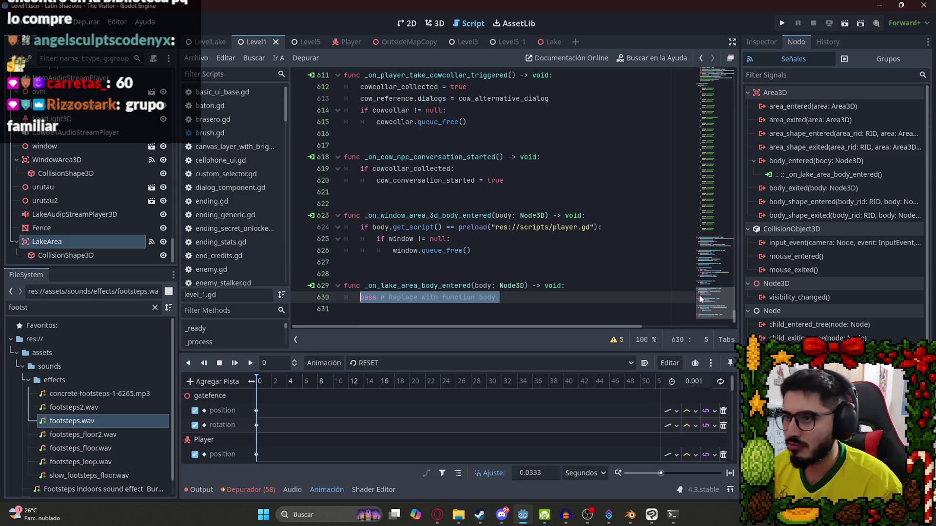
- Search the level script for next_area and step through its matches
click(557, 261)
key(ctrl+f)
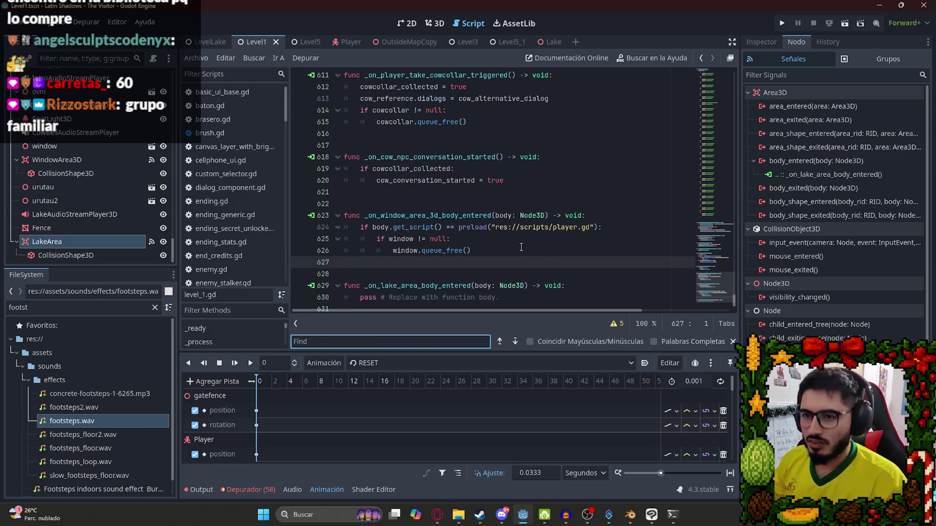
text(next?P)
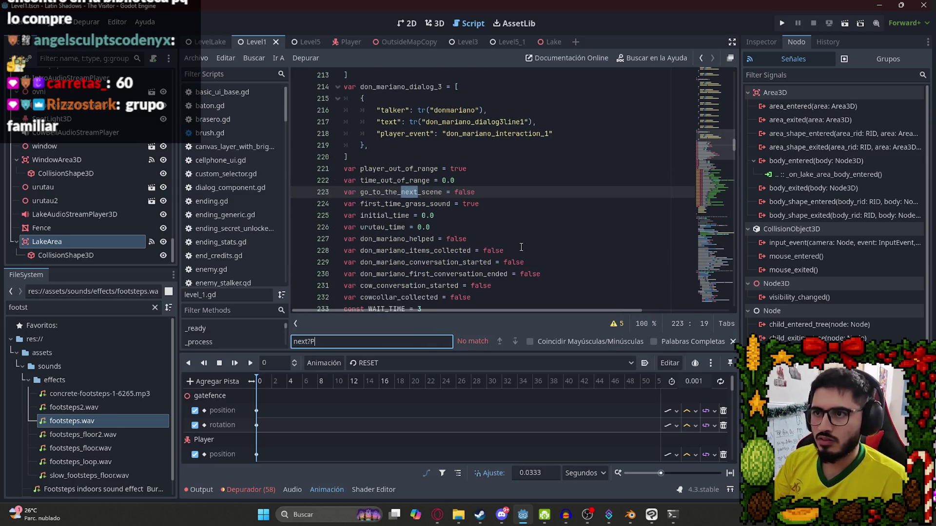
key(BackSpace)
key(BackSpace)
text(_area)
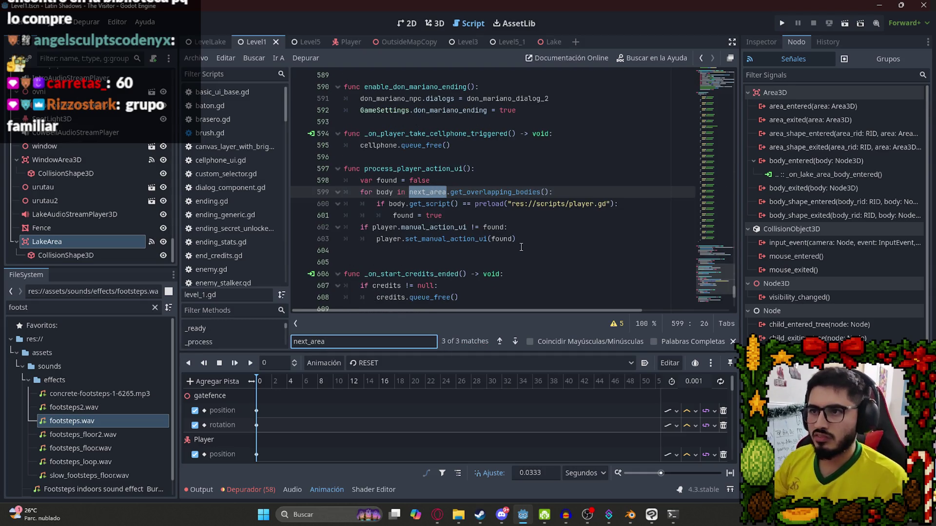
key(Return)
key(Return)
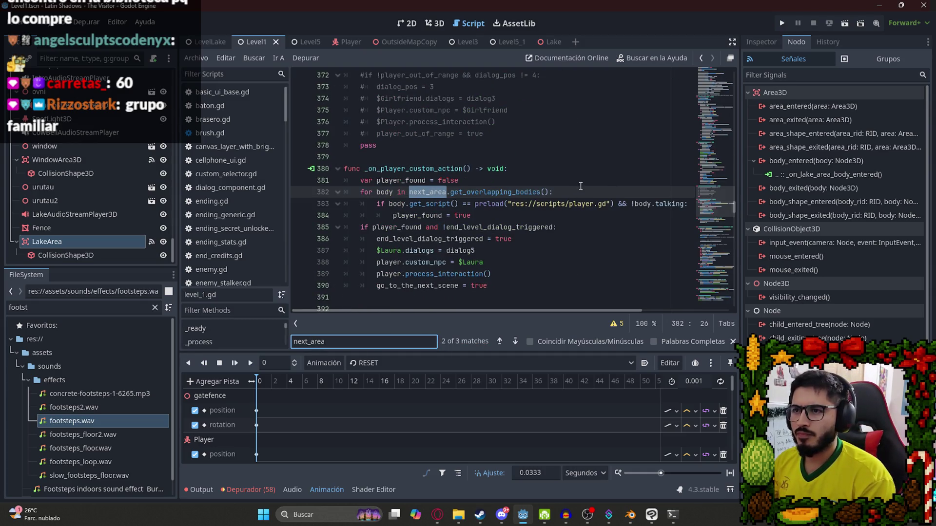
key(Return)
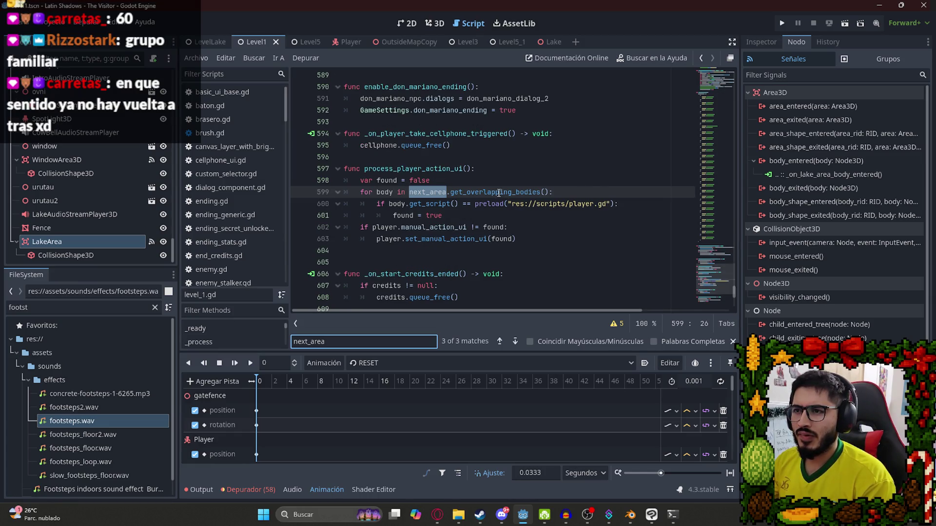
ctrl+click(435, 194)
click(299, 205)
key(Up)
key(ctrl+shift+d)
double_click(416, 203)
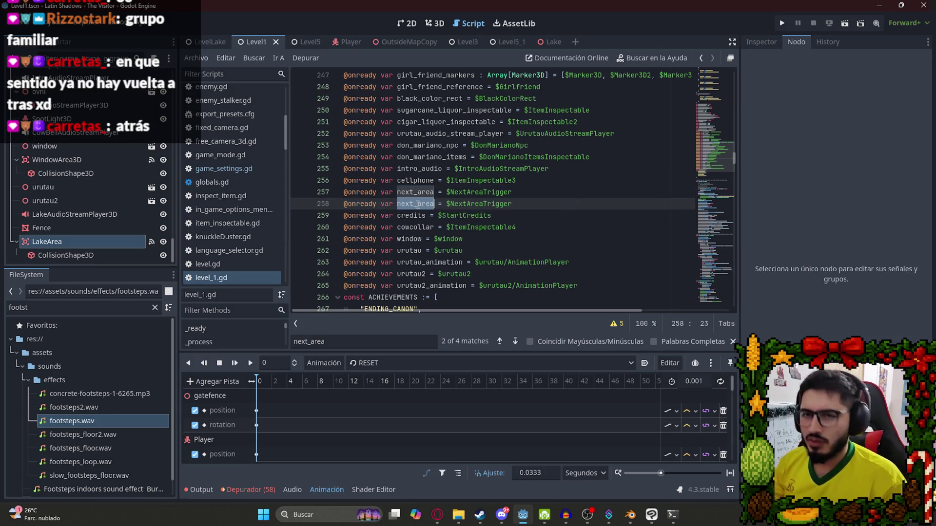
- Turn the copied line into a lake_area declaration referencing $LakeArea
text(lake)
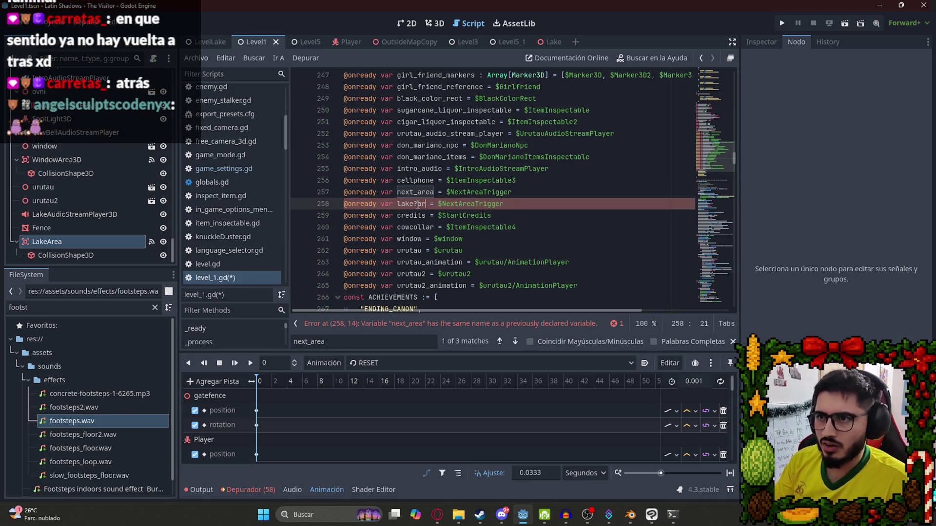
text(_area)
double_click(472, 204)
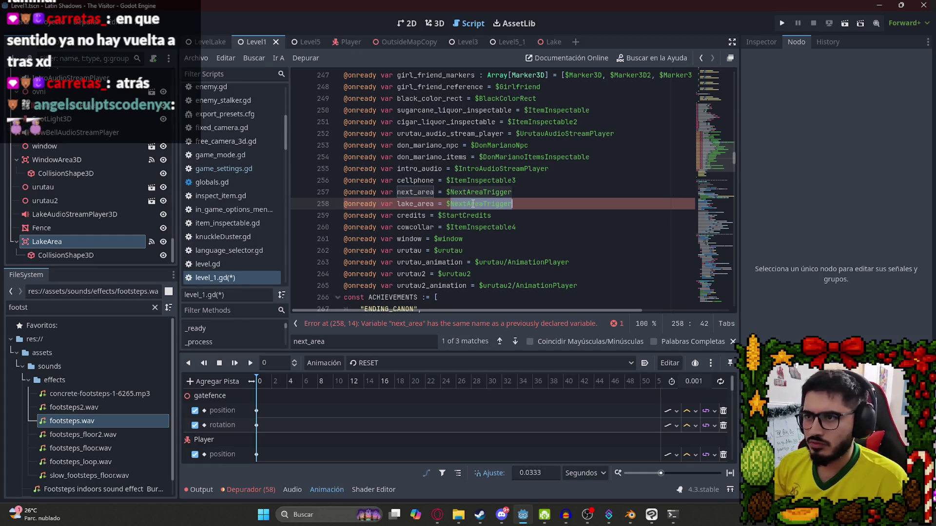
text(Lake)
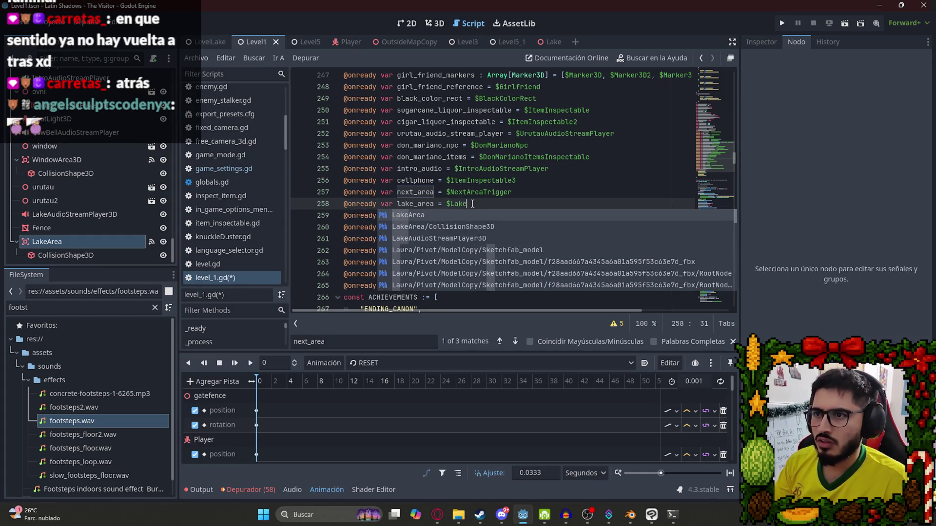
key(Return)
double_click(420, 204)
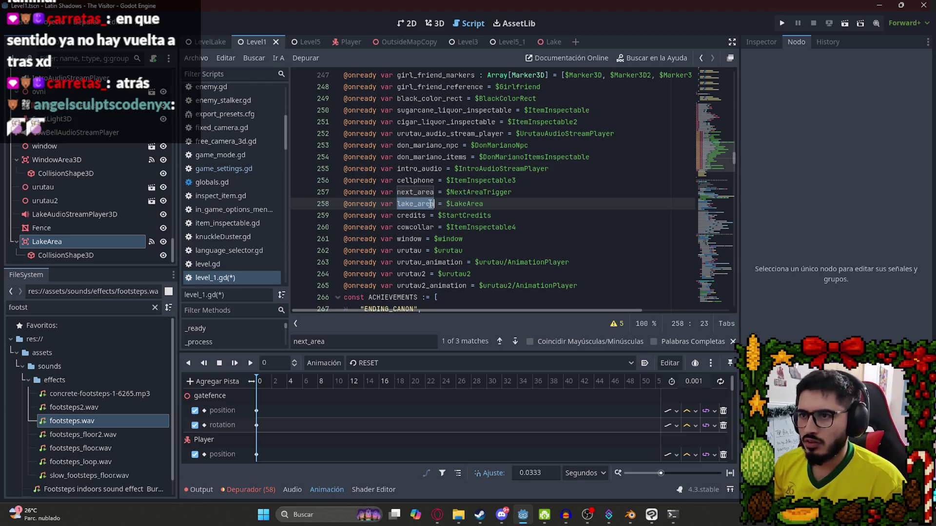
- Copy the next_area overlap loop in _on_player_custom_action, retarget it to lake_area, and save
key(F3)
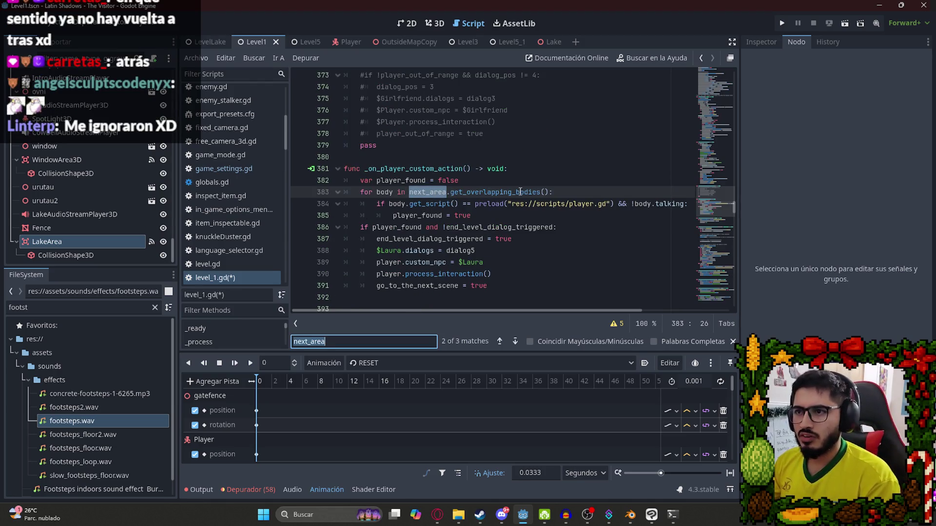
mouse_move(487, 213)
mouse_down()
mouse_move(347, 192)
mouse_move(361, 192)
mouse_up()
key(ctrl+c)
click(480, 216)
key(Return)
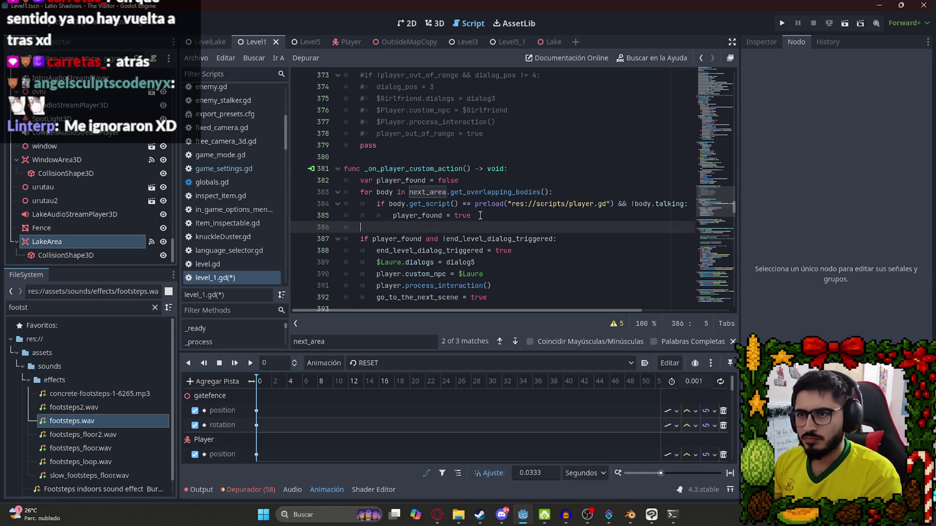
key(ctrl+v)
double_click(415, 227)
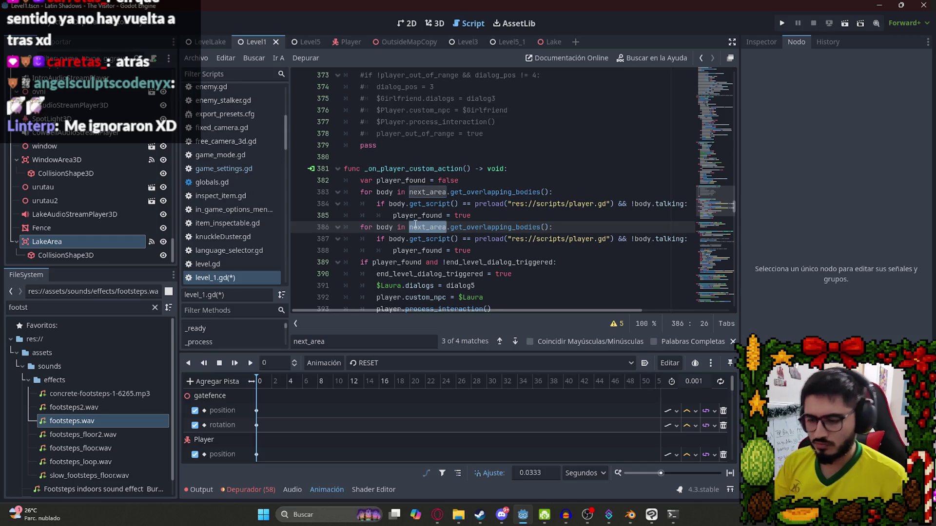
text(kke_area)
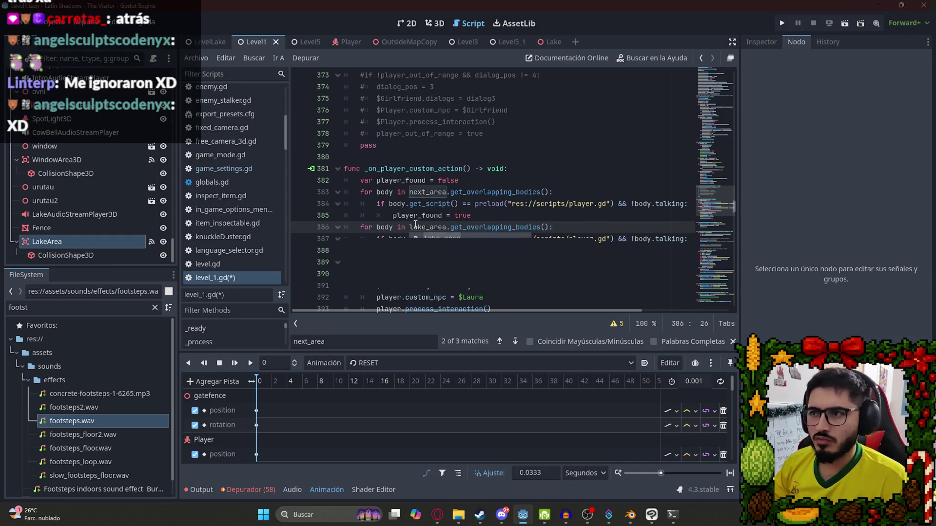
key(Down)
key(Down)
key(ctrl+s)
- Search for next_area to reach its use in process_player_action_ui
click(429, 222)
double_click(427, 195)
key(ctrl+f)
key(Return)
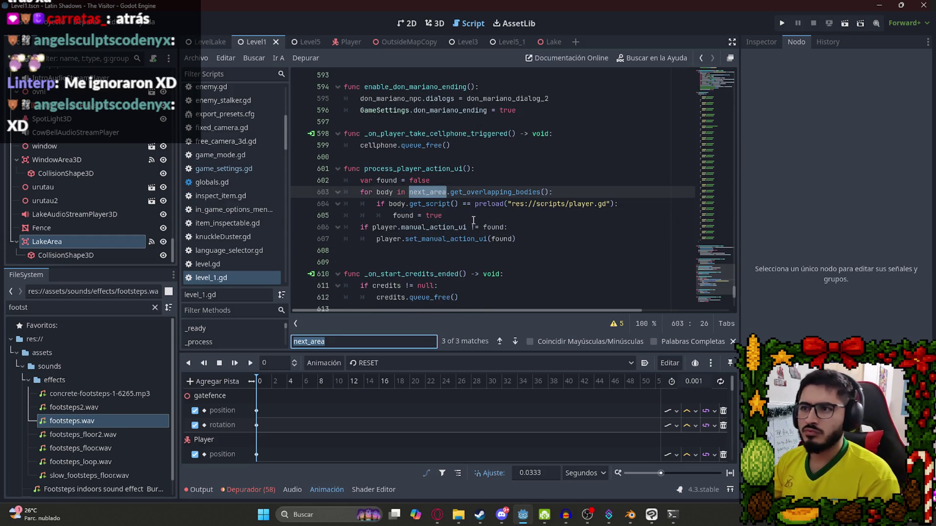
- Duplicate the next_area found loop in process_player_action_ui for lake_area and save
drag(443, 215, 359, 192)
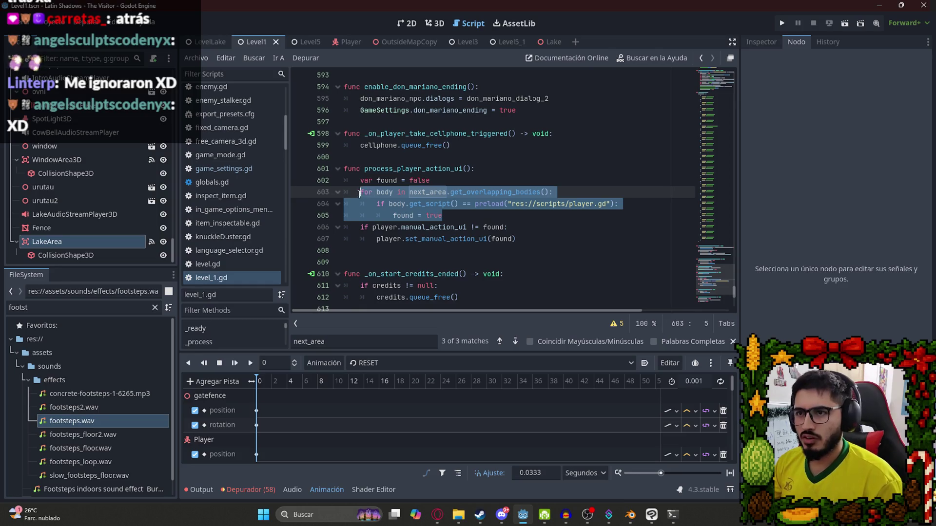
click(447, 215)
key(Return)
key(BackSpace)
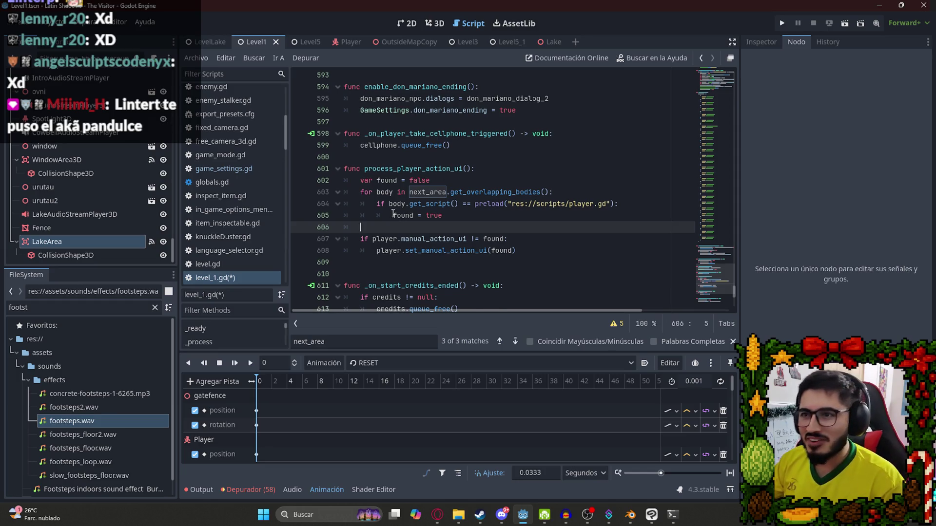
key(ctrl+v)
double_click(437, 228)
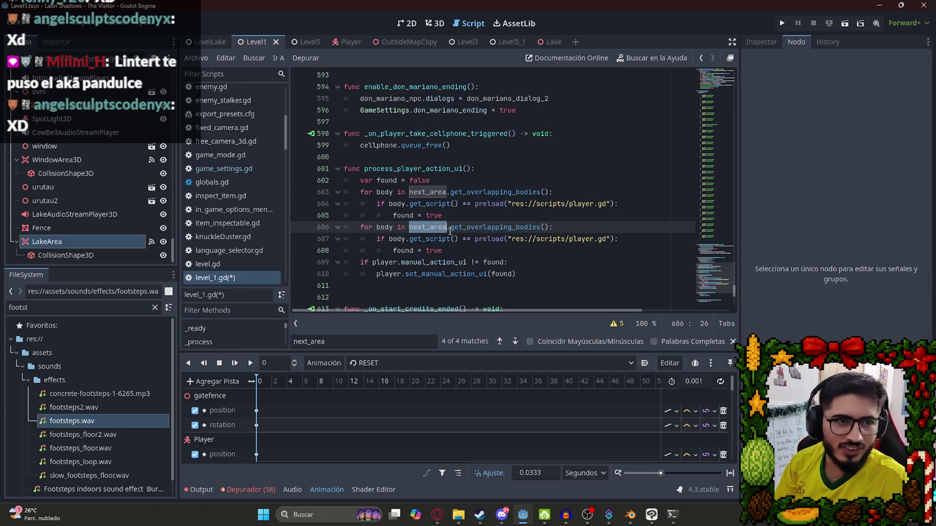
text(lake)
key(Return)
key(ctrl+s)
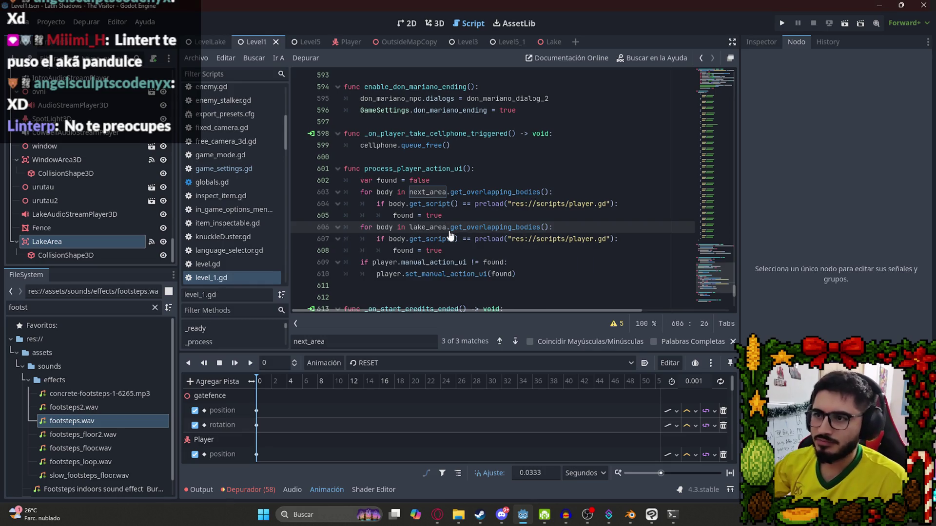
- Search for next_area again to cycle back to its declaration
click(432, 193)
key(ctrl+f)
key(Return)
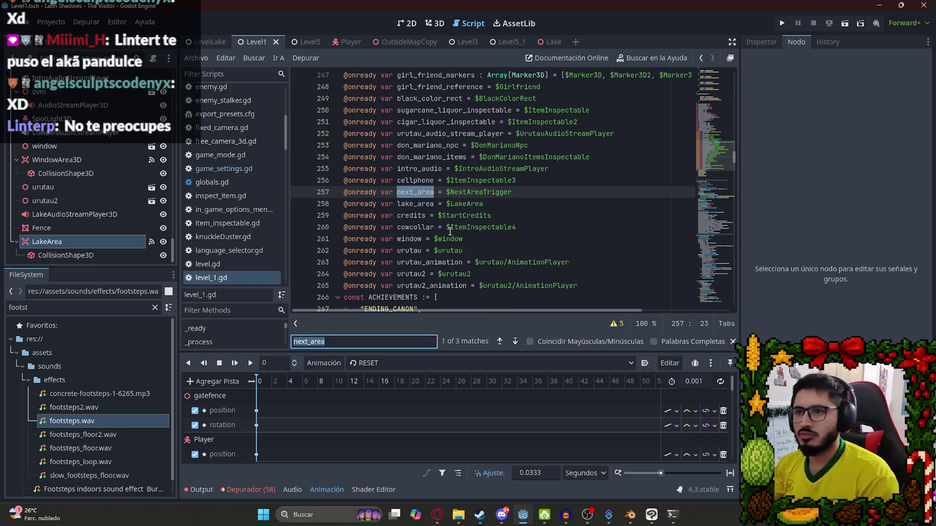
key(shift+Return)
key(Return)
key(Return)
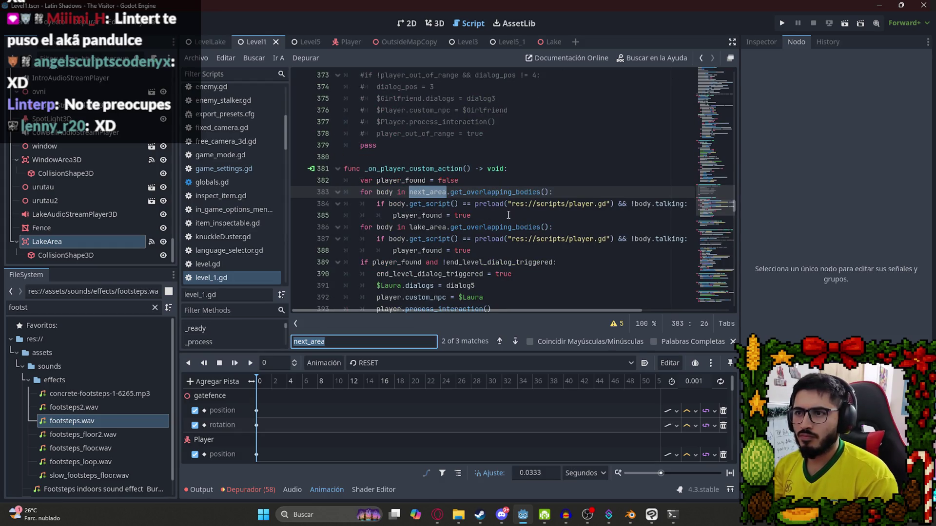
key(Return)
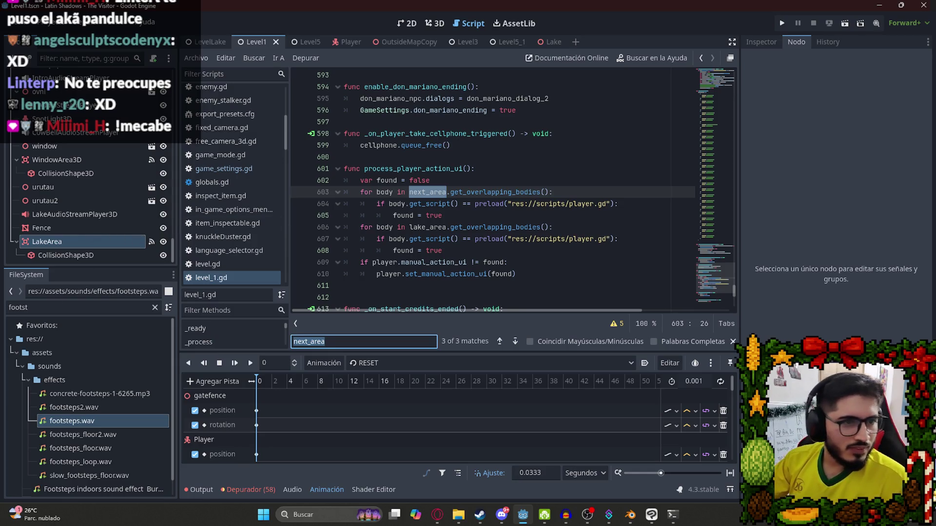
click(505, 192)
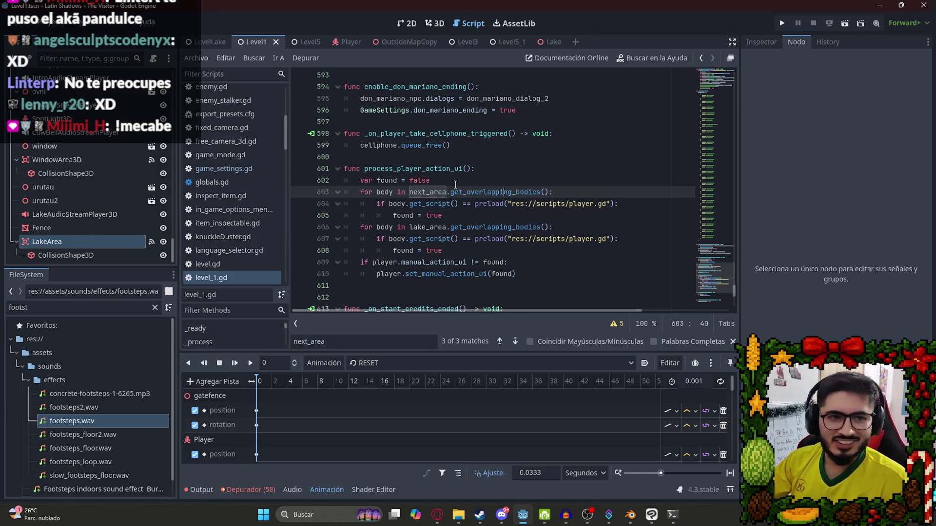
click(441, 215)
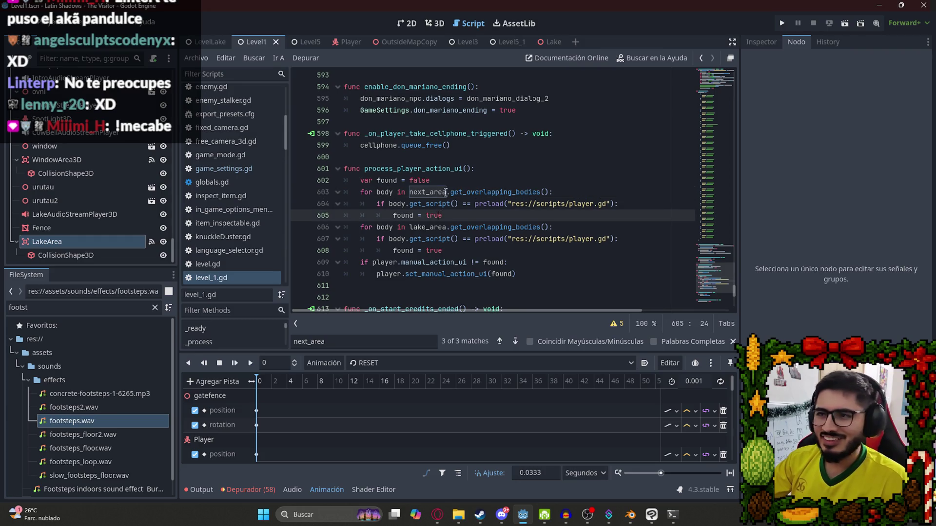
double_click(430, 227)
double_click(429, 194)
key(ctrl+f)
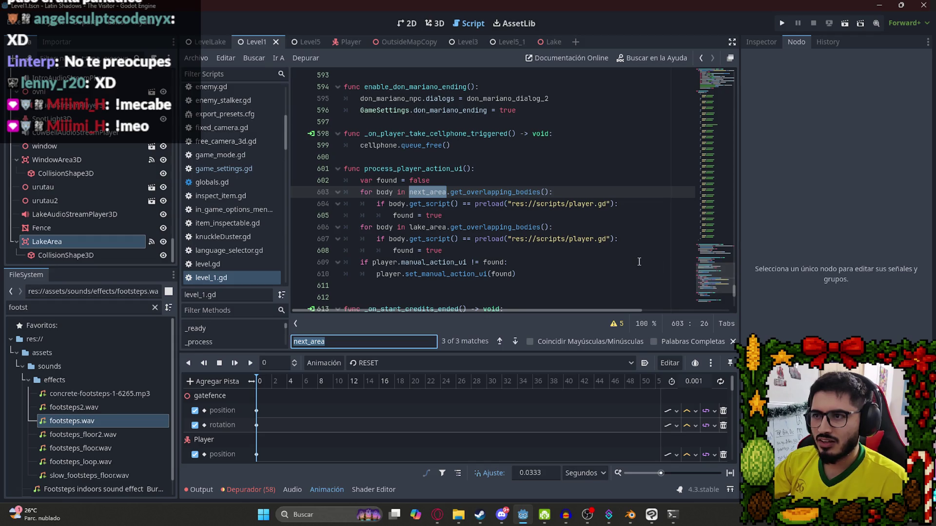
text(level2)
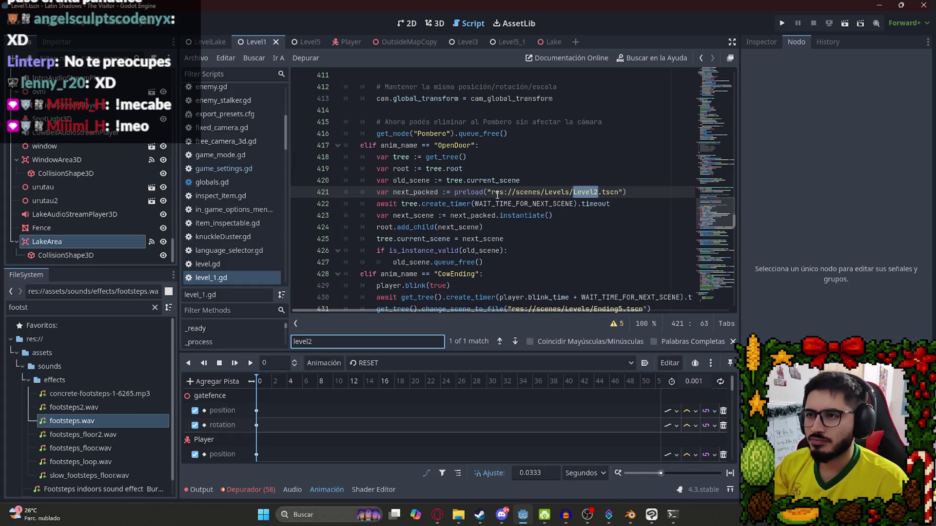
scroll(419, 168, up, 2)
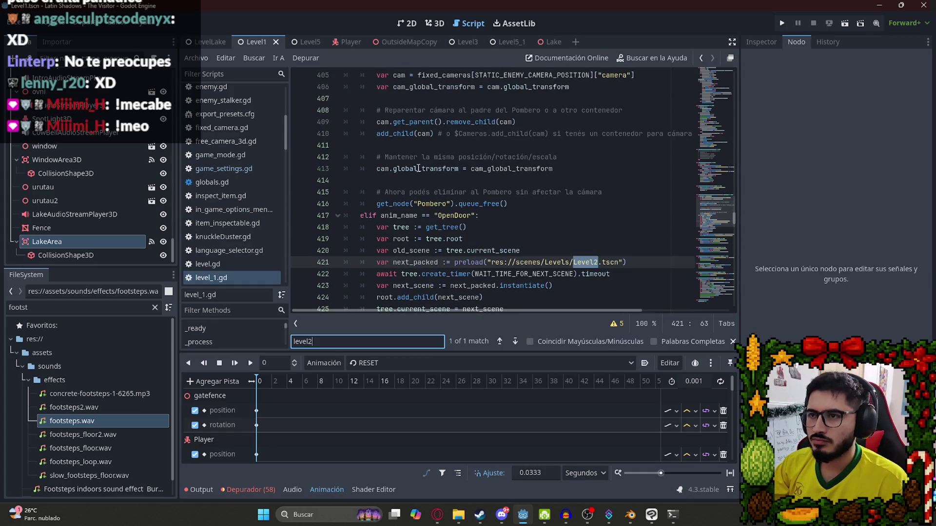
double_click(453, 215)
key(ctrl+f)
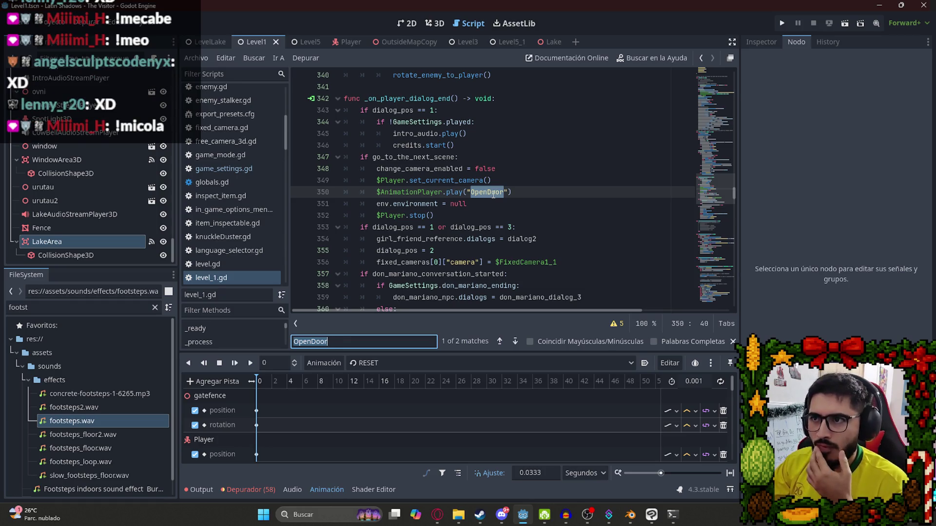
double_click(431, 156)
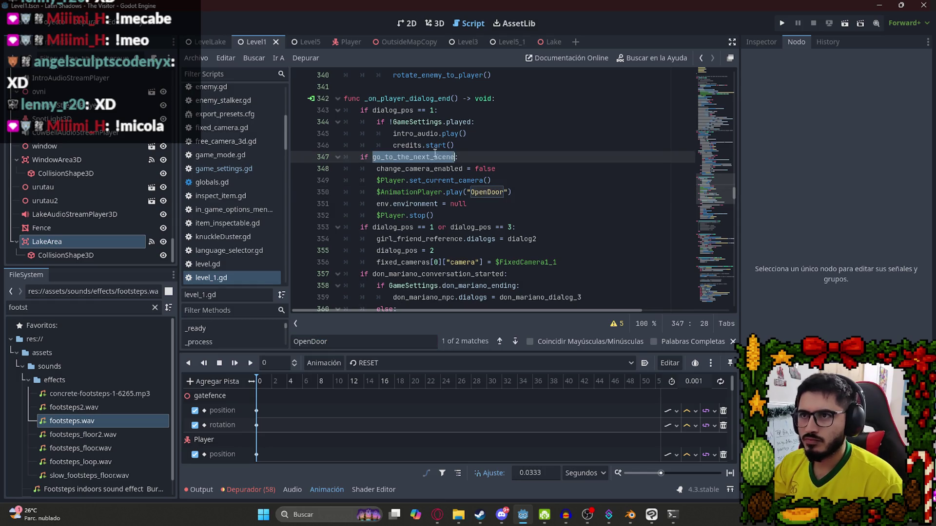
key(ctrl+f)
key(Return)
scroll(463, 171, up, 2)
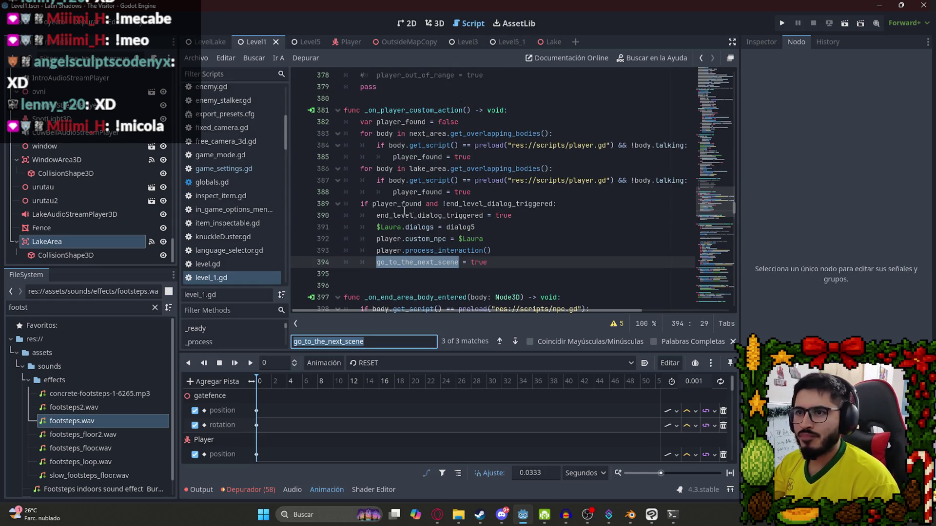
click(490, 207)
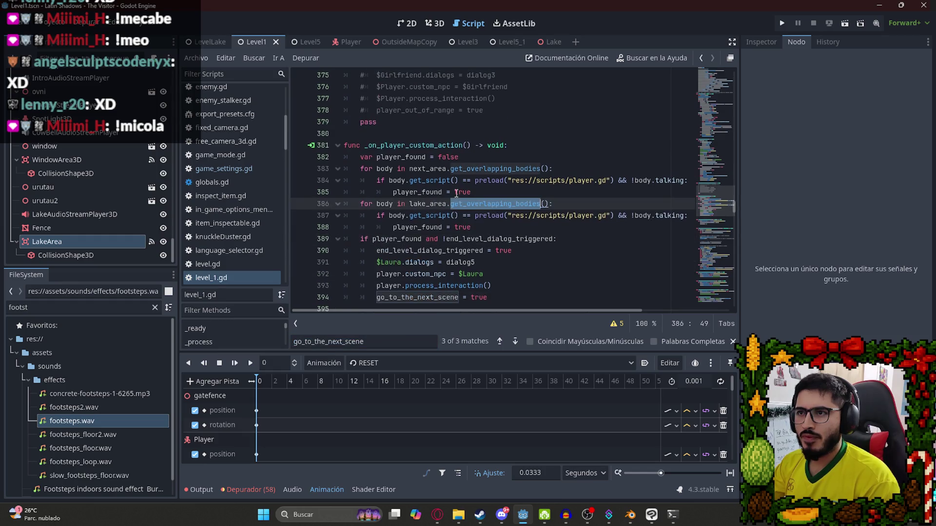
key(alt+Left)
click(430, 192)
double_click(389, 169)
click(480, 169)
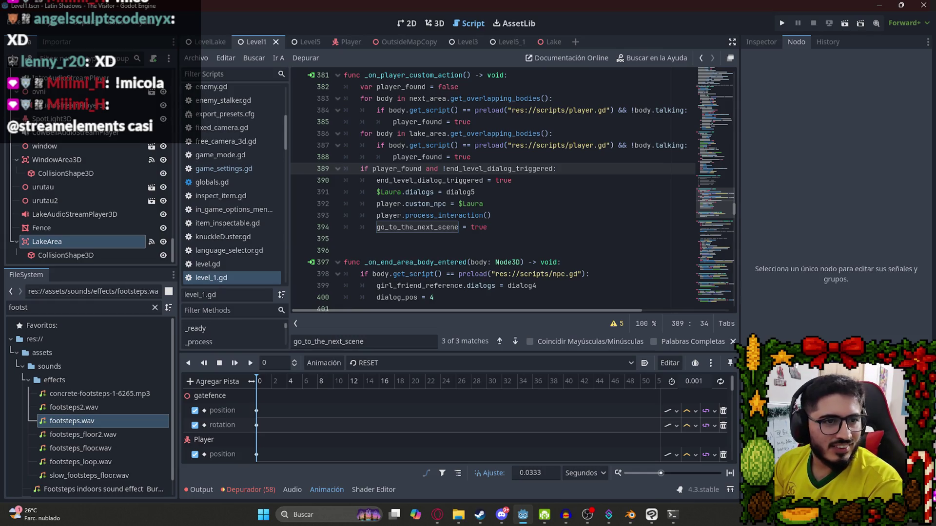
click(511, 192)
scroll(508, 228, up, 2)
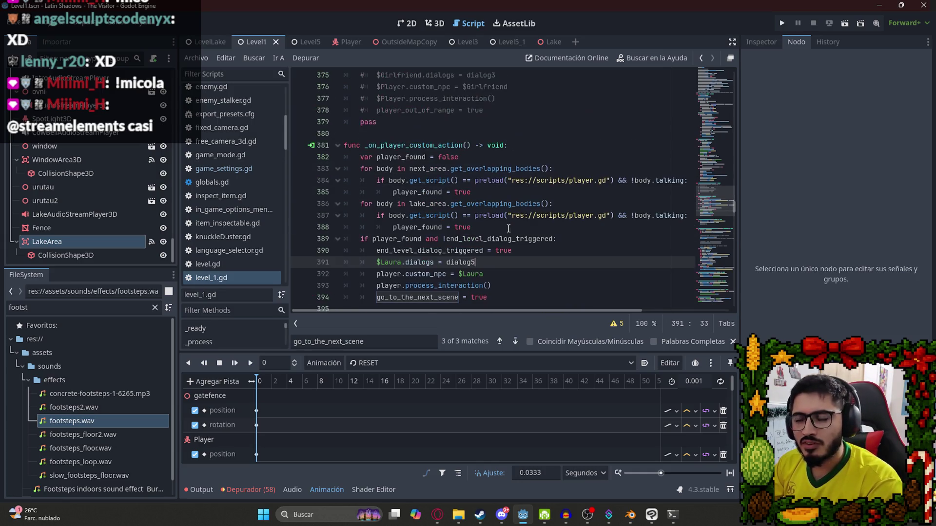
double_click(431, 226)
scroll(431, 221, down, 1)
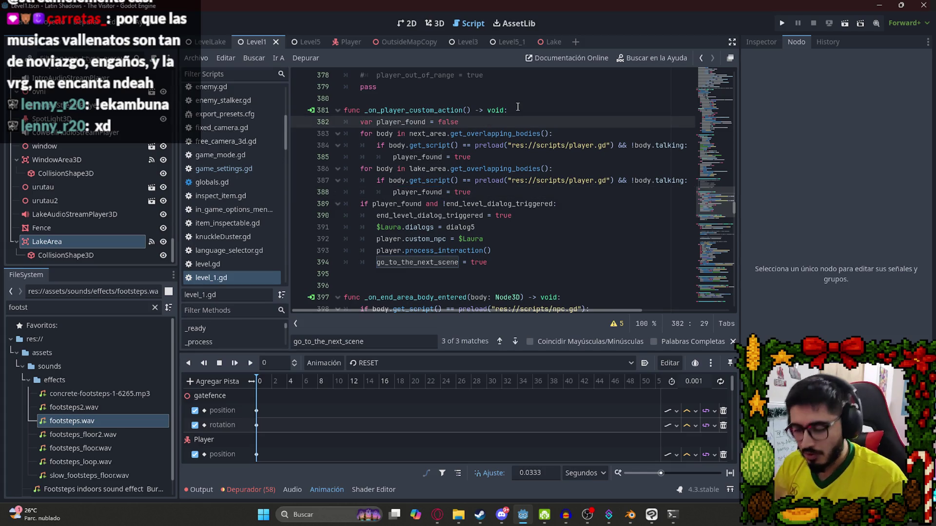
key(Return)
text(var lake?)
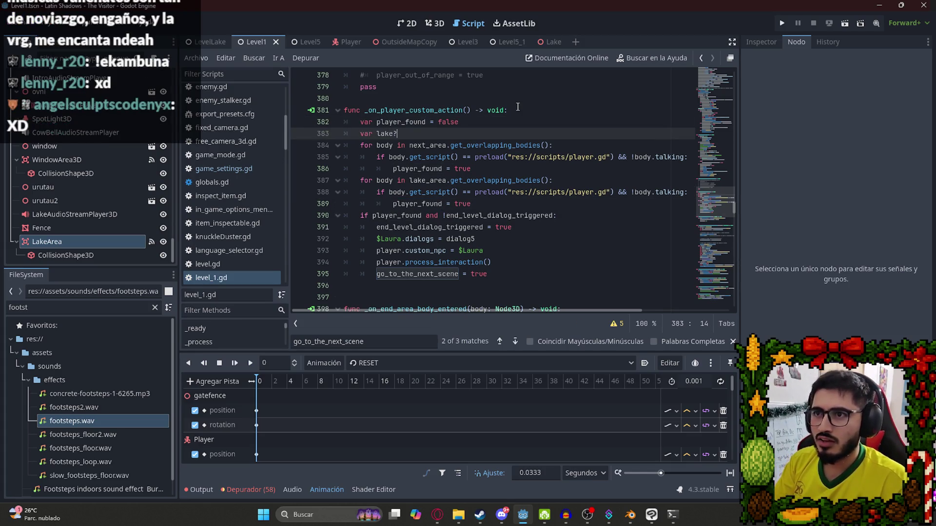
key(BackSpace)
text(_area)
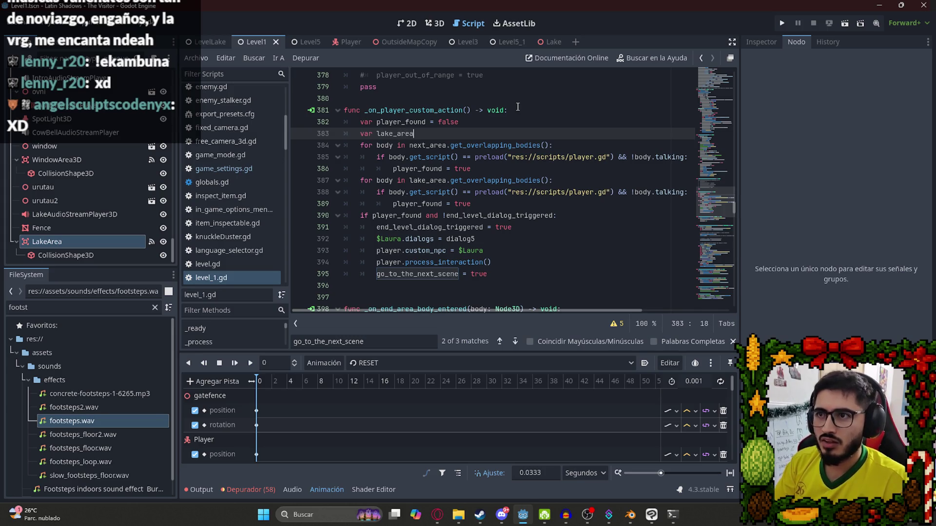
text(tr)
key(BackSpace)
key(BackSpace)
key(BackSpace)
text(trigger_lake)
text( :)
key(BackSpace)
key(BackSpace)
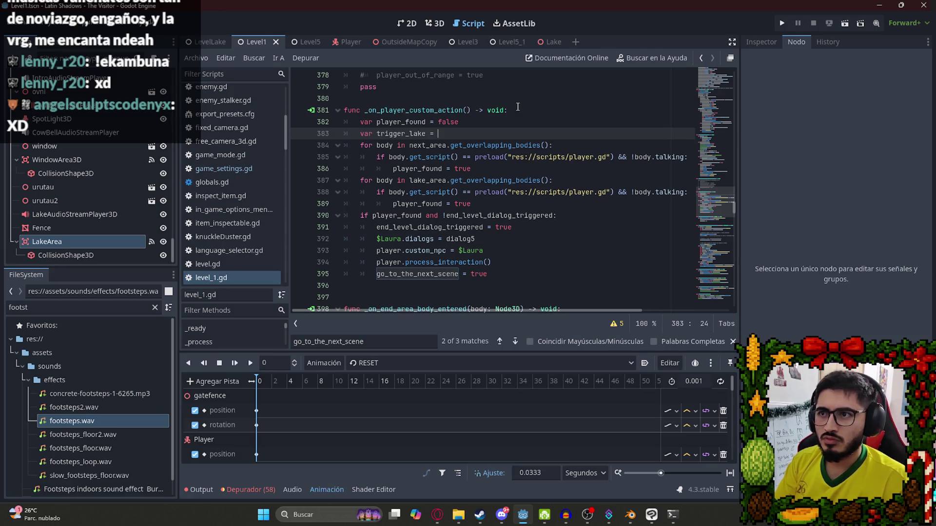
text(false)
key(Escape)
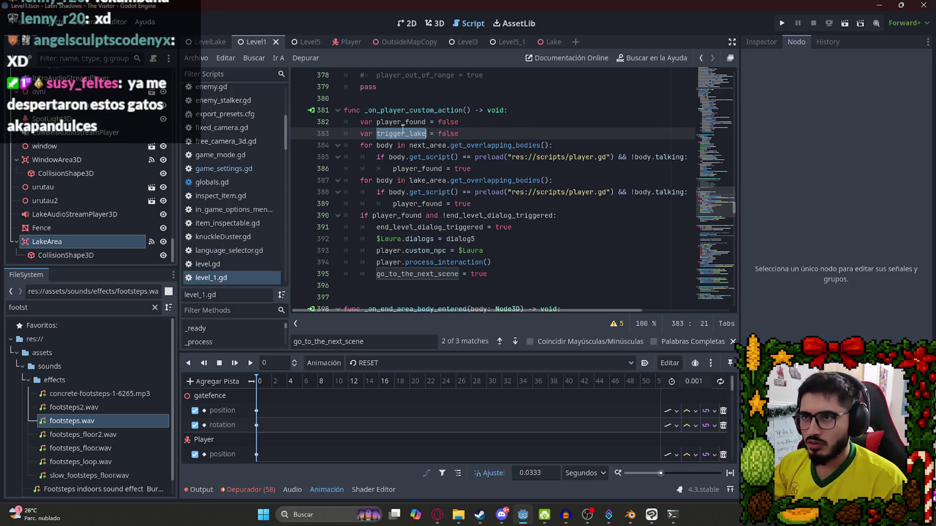
click(426, 215)
double_click(434, 204)
text(trigger_lake)
key(ctrl+s)
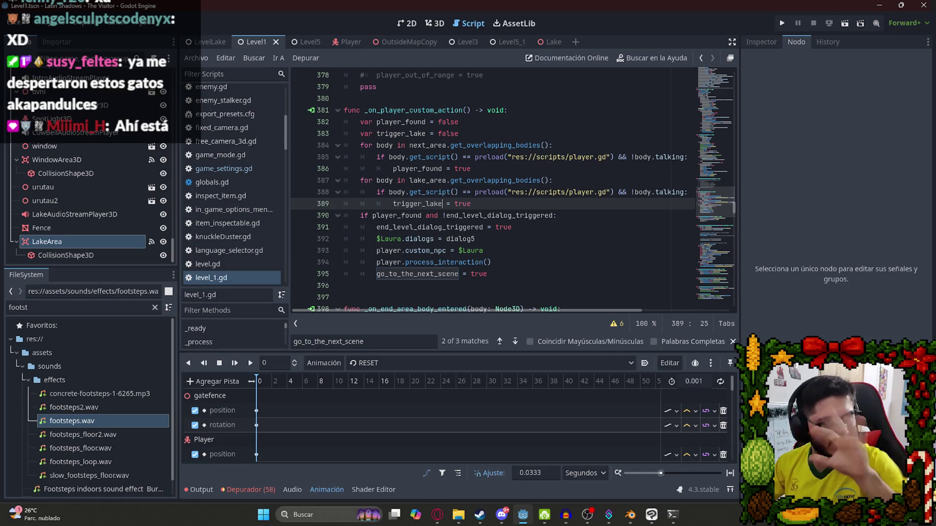
click(423, 157)
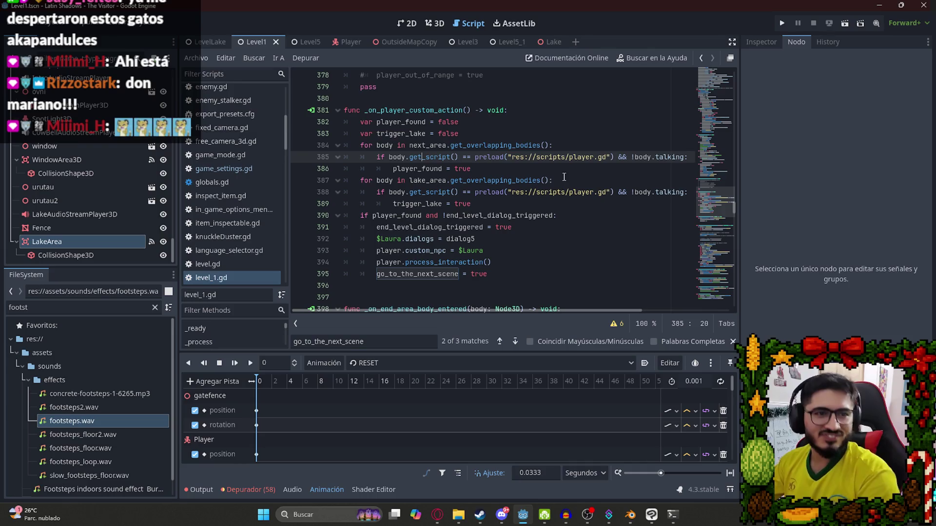
key(alt+Tab)
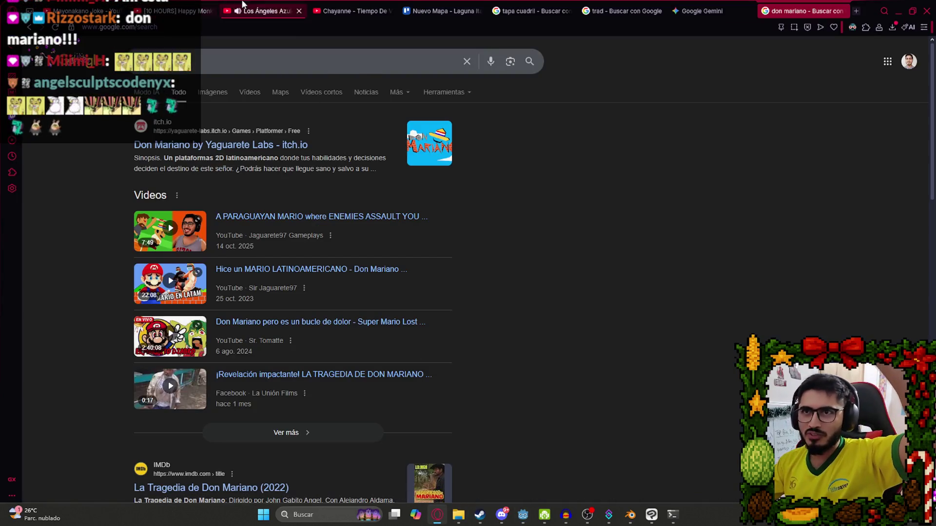
key(ctrl+Tab)
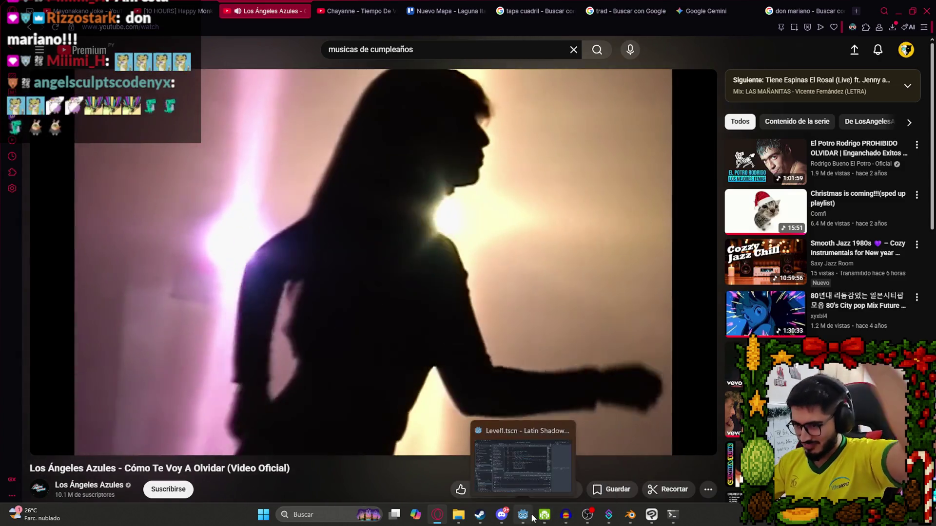
click(531, 516)
click(492, 203)
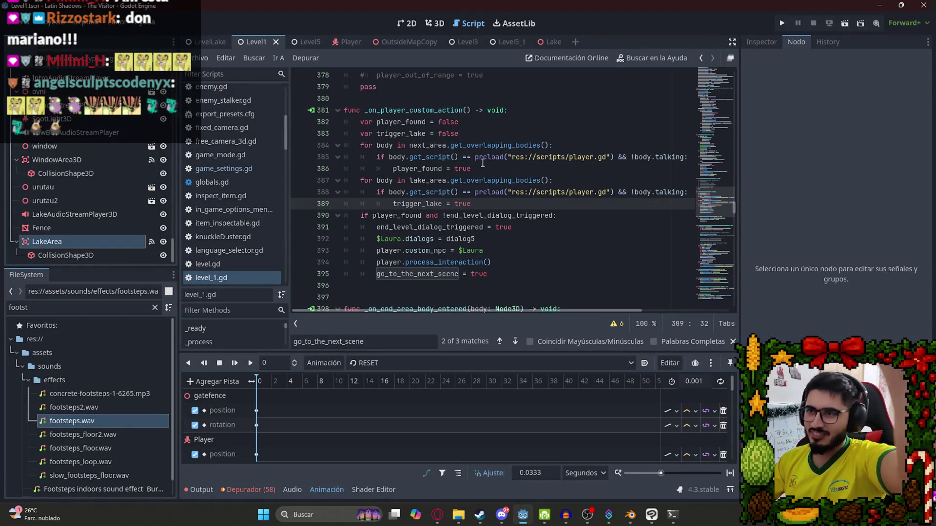
- Add an 'if trigger_lake:' block after line 395 in _on_player_custom_action
double_click(400, 133)
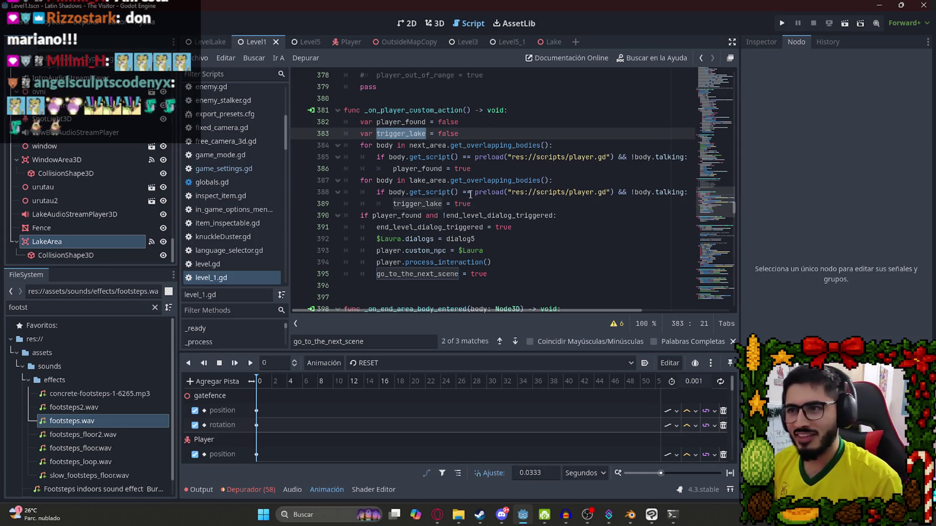
click(481, 273)
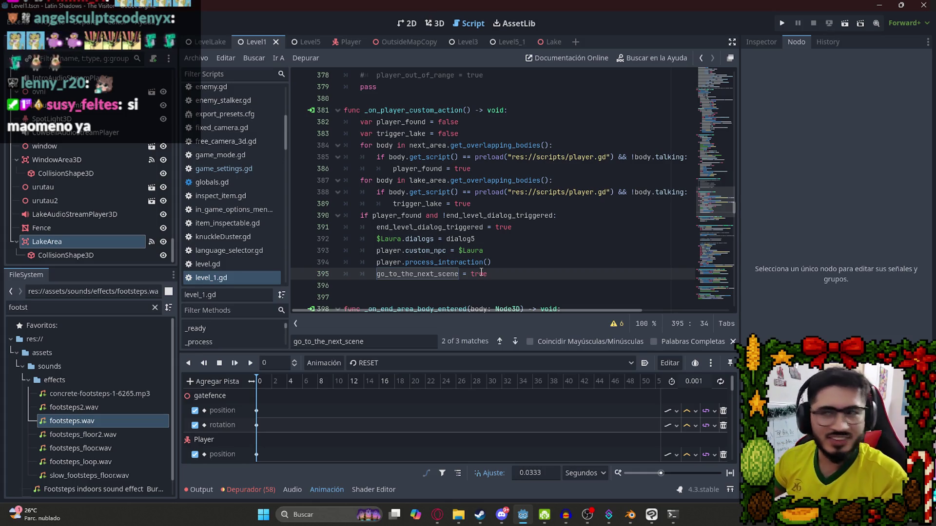
click(519, 202)
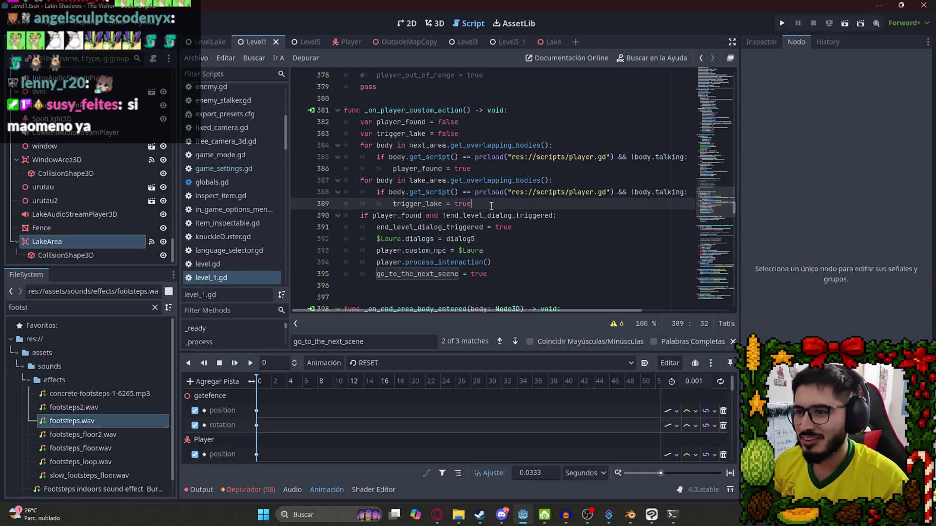
click(504, 273)
key(Return)
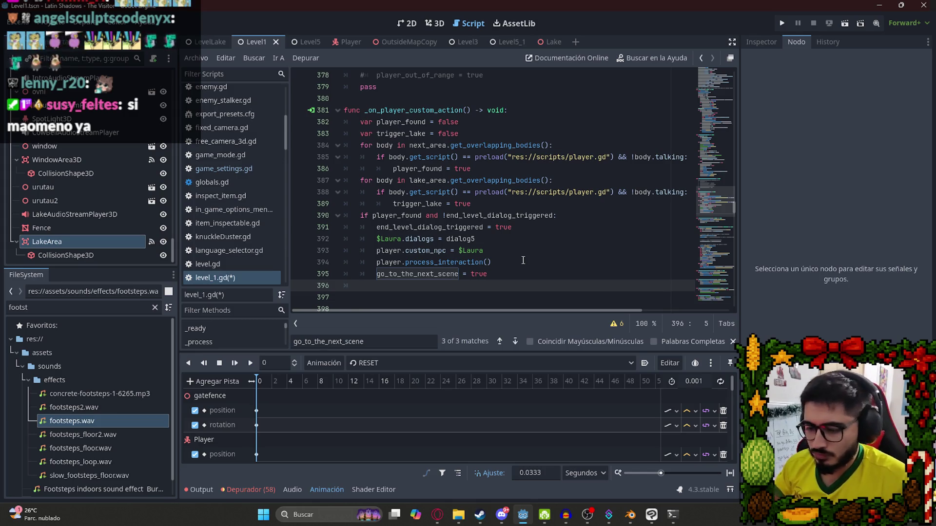
text(if trigger_lake:)
key(Return)
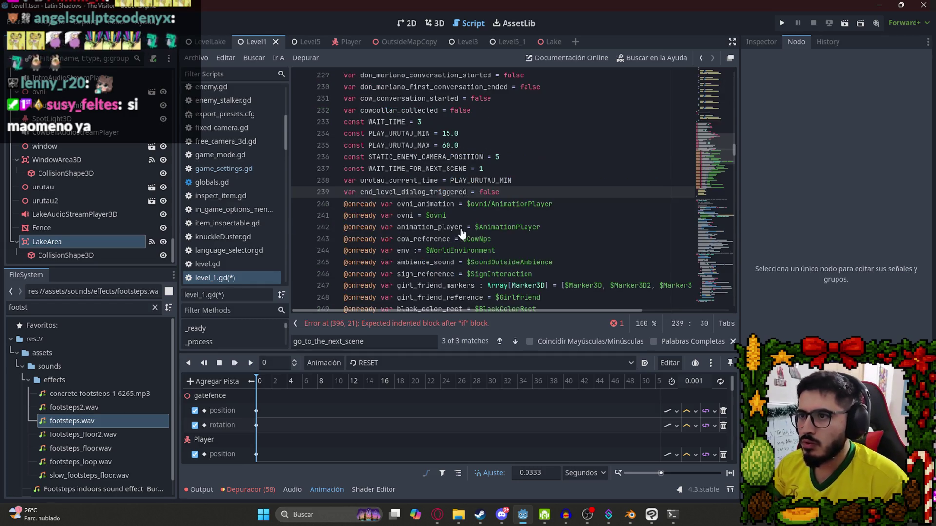
- Declare 'var lake_level_triggered = false' below the end_level_dialog_triggered declaration
ctrl+click(462, 227)
key(Return)
text(var l)
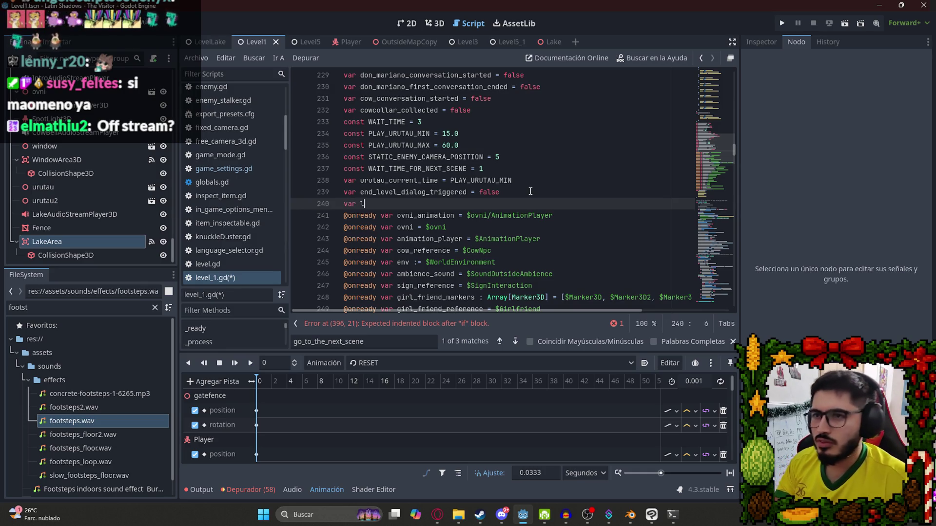
text(ake_level_)
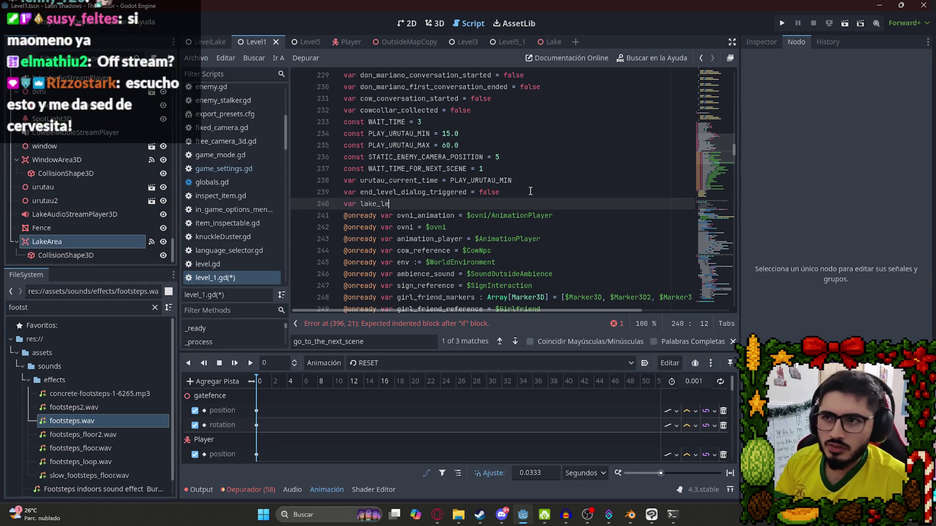
text(tr)
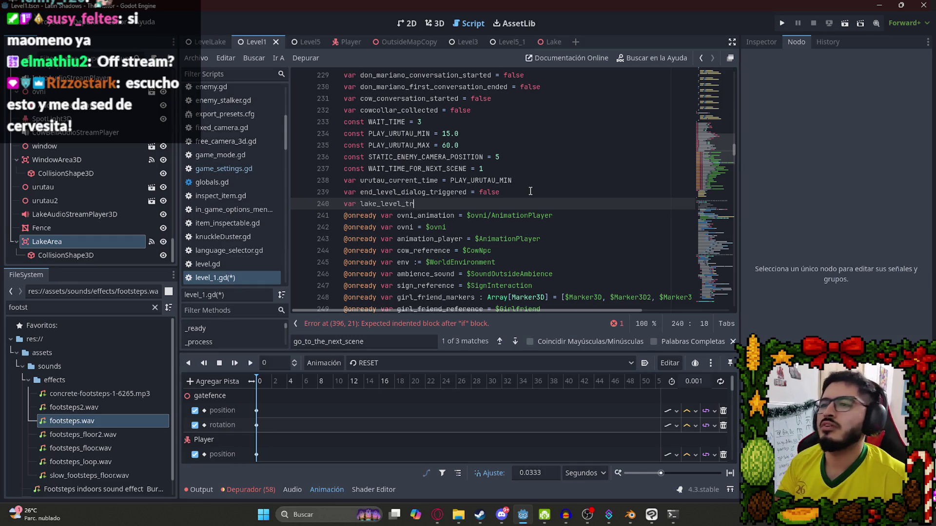
text(iggered = false)
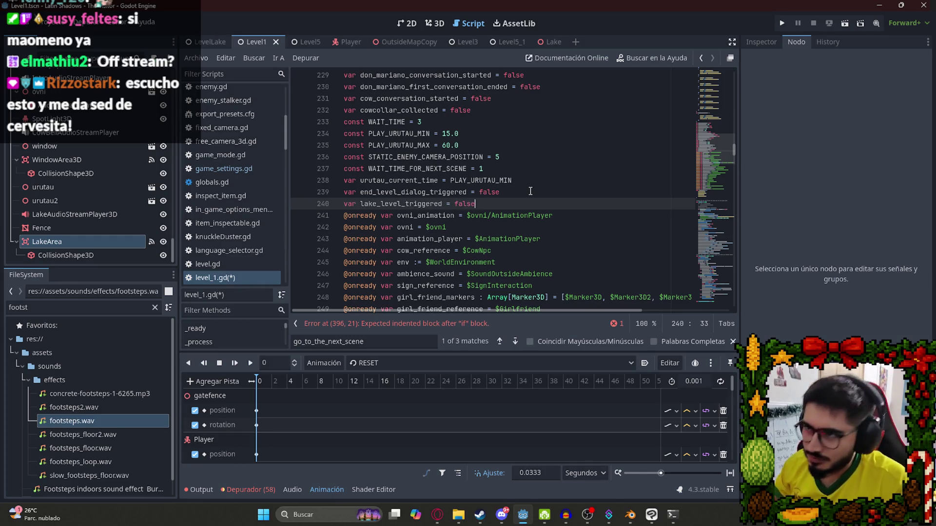
double_click(394, 193)
key(ctrl+f)
key(Return)
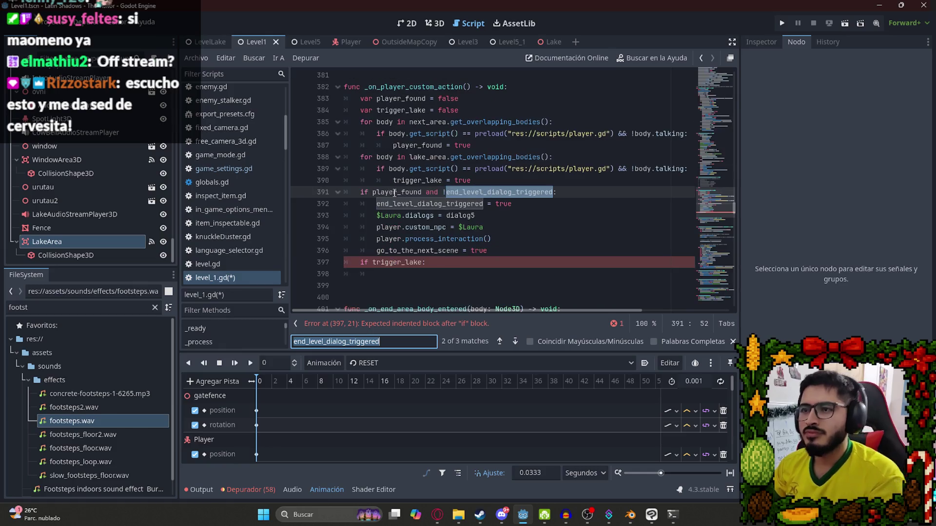
- Set lake_level_triggered = true inside the if trigger_lake block and save
click(440, 277)
text(lake_level_triggered = true)
key(ctrl+s)
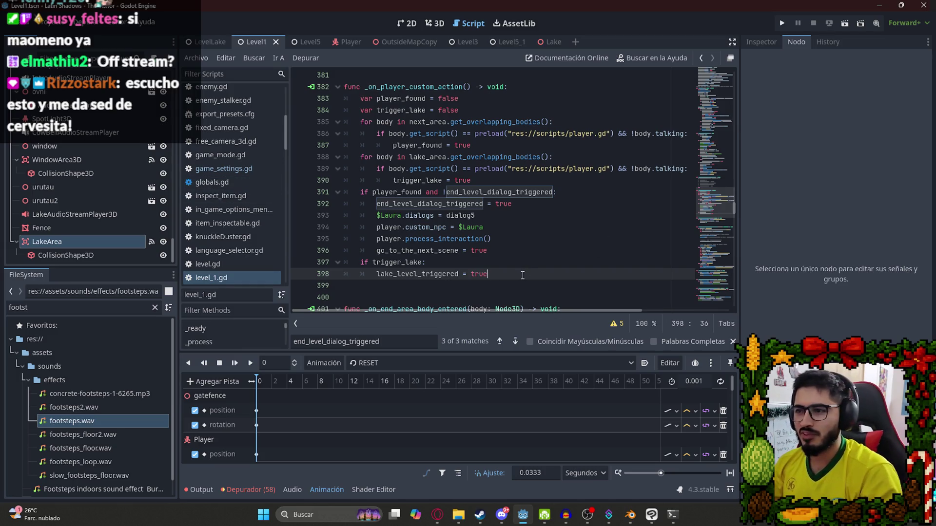
scroll(511, 270, down, 1)
- Remove the stray empty line 399 and save the script
click(475, 252)
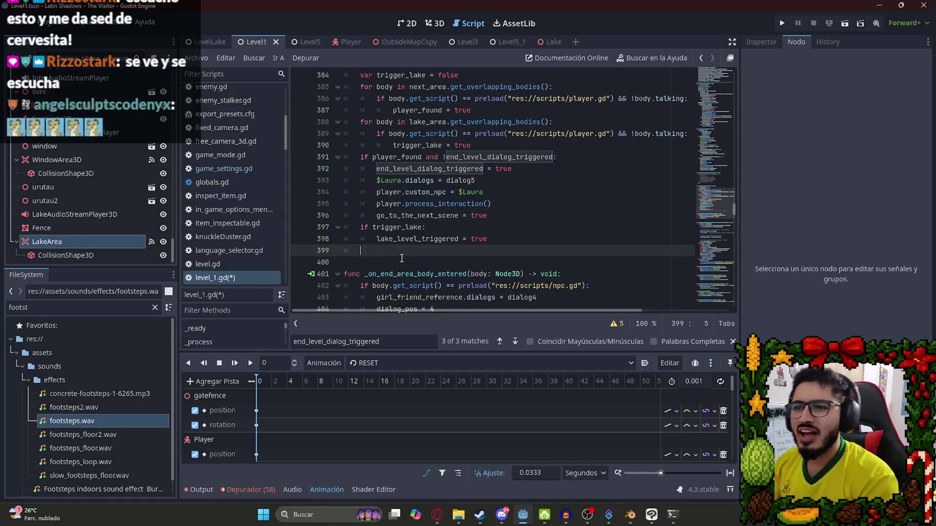
key(BackSpace)
key(BackSpace)
key(BackSpace)
click(392, 227)
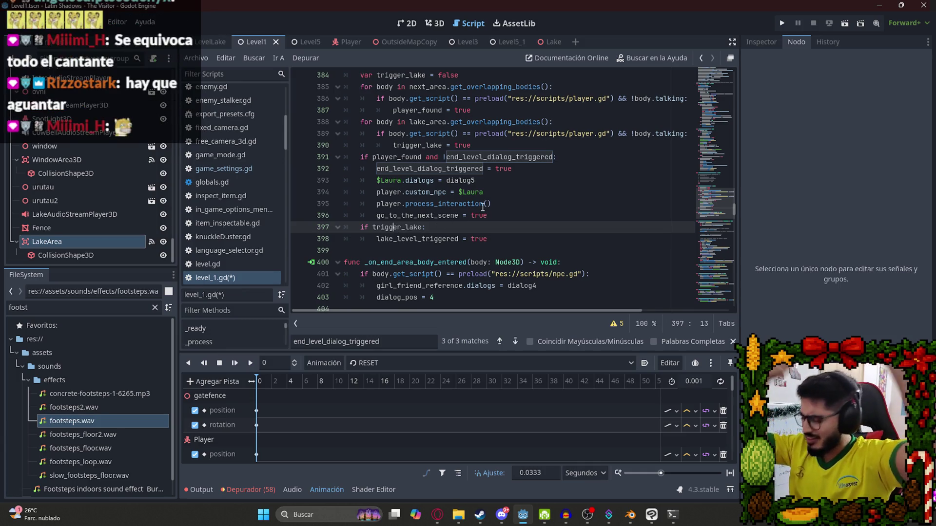
key(Down)
key(End)
key(ctrl+s)
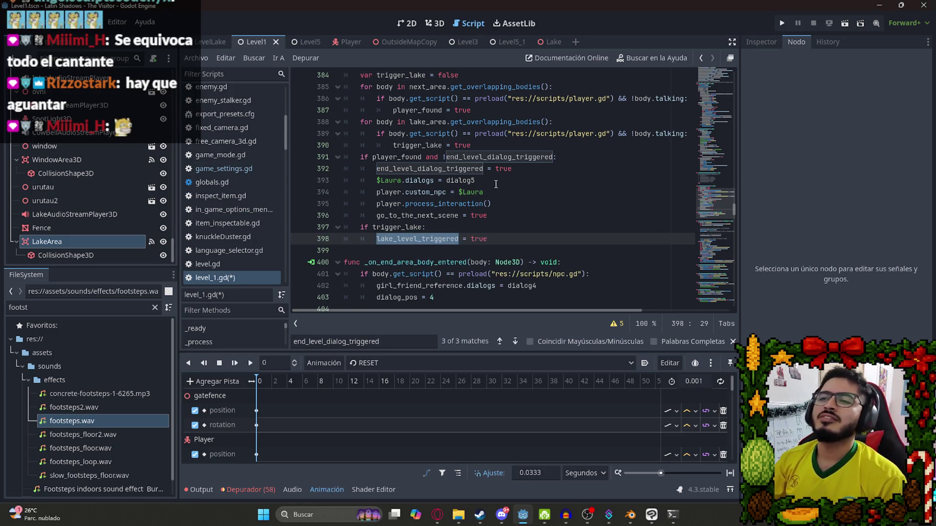
- Review the trigger_lake usages, then add an empty indented line after line 398
key(ctrl+f)
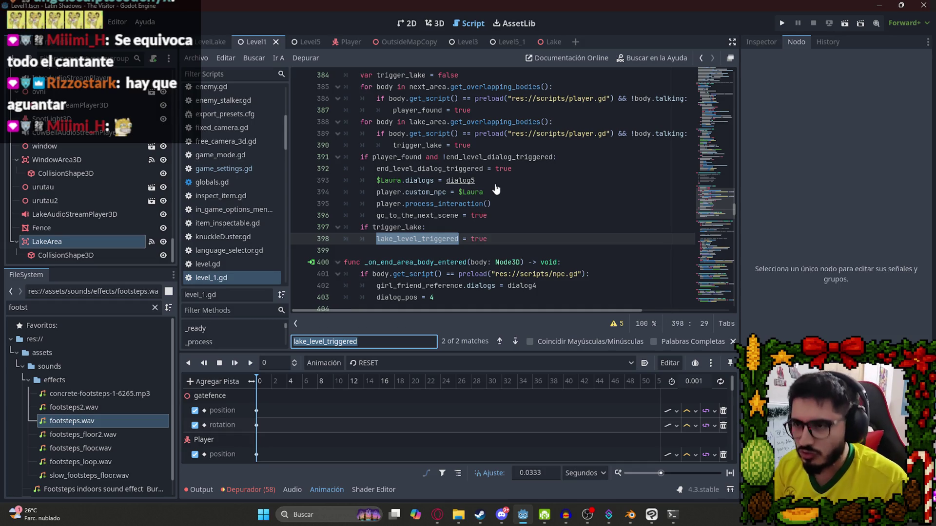
text(custom_inre)
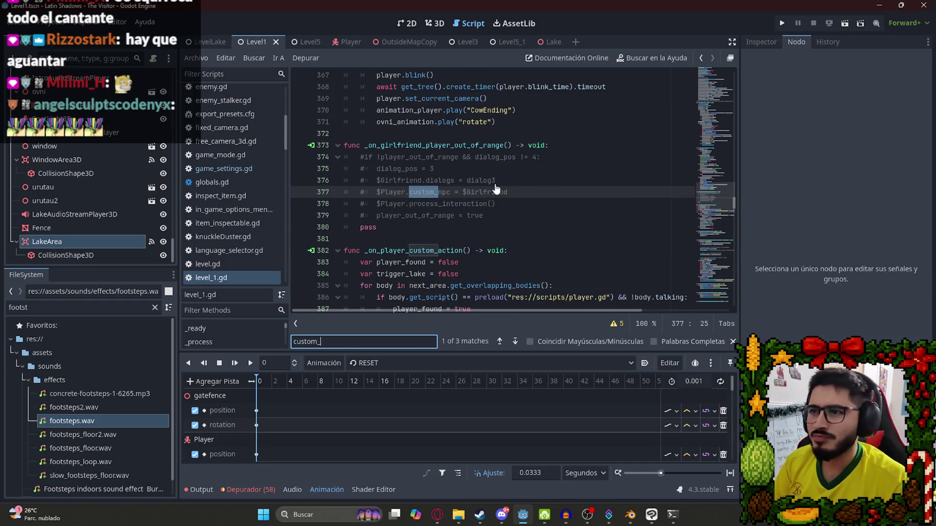
scroll(492, 204, down, 3)
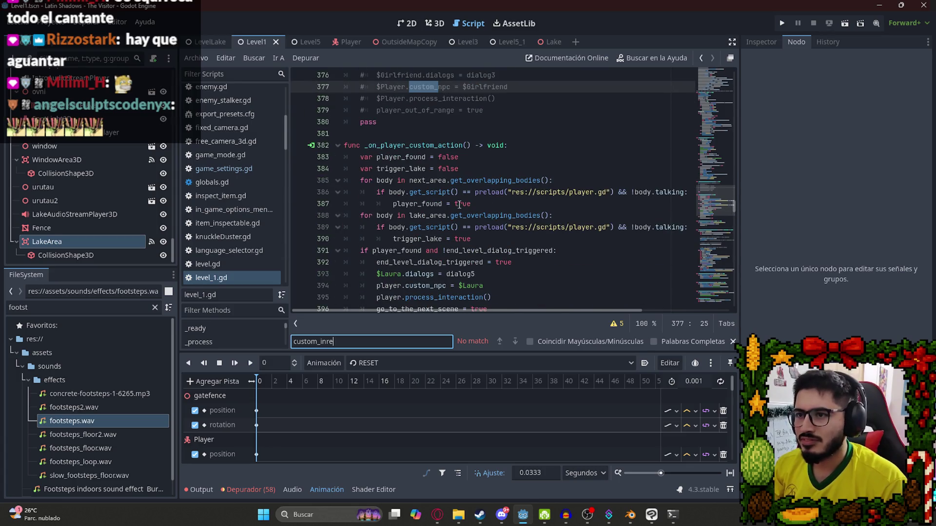
scroll(492, 204, down, 2)
double_click(418, 168)
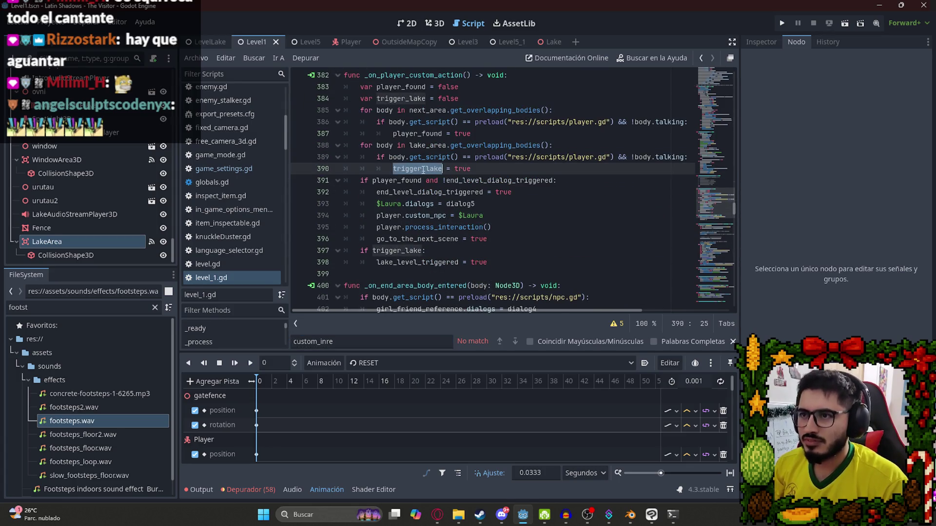
scroll(449, 187, up, 1)
scroll(448, 120, down, 1)
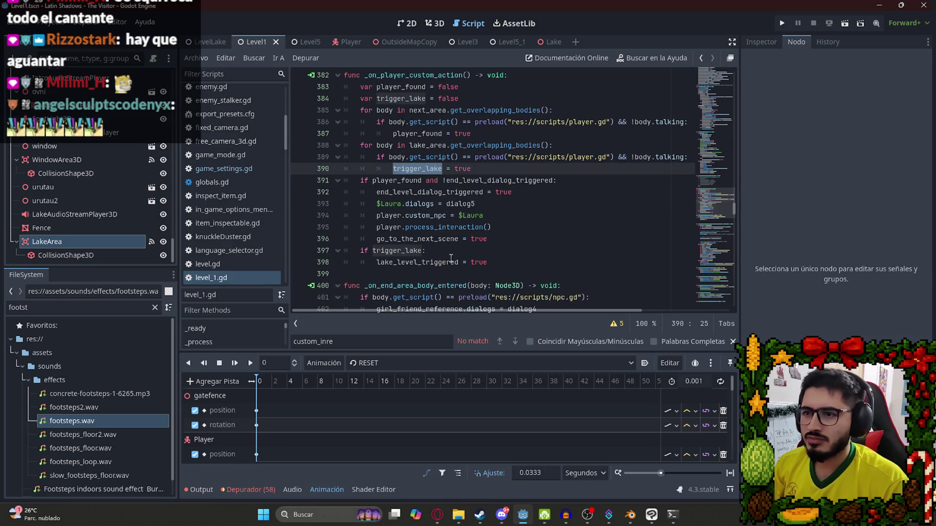
click(488, 250)
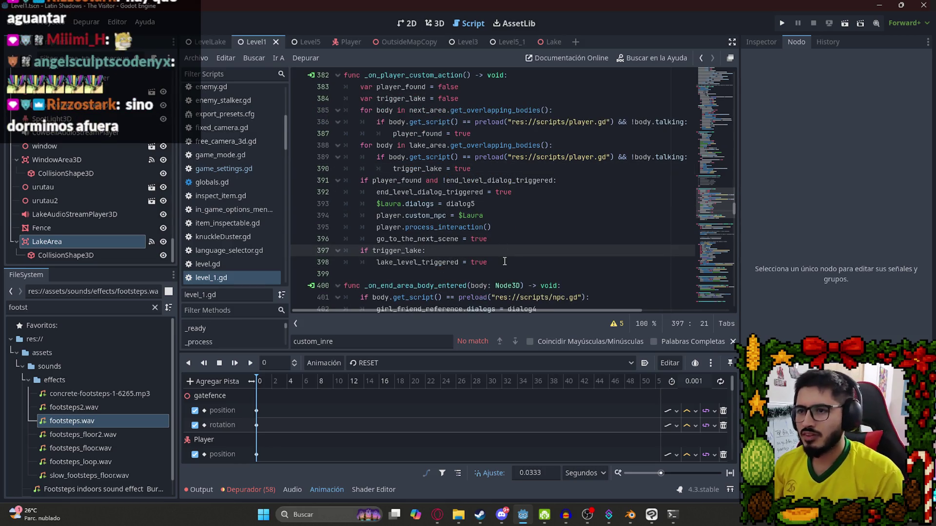
click(503, 262)
key(Return)
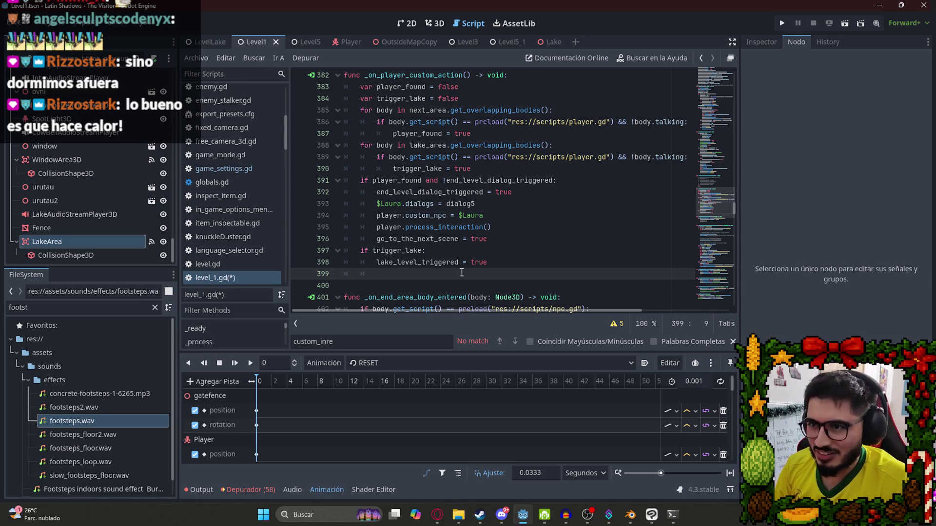
- Call animation_player.play("OpenFence") on line 399 and save the script
text(a)
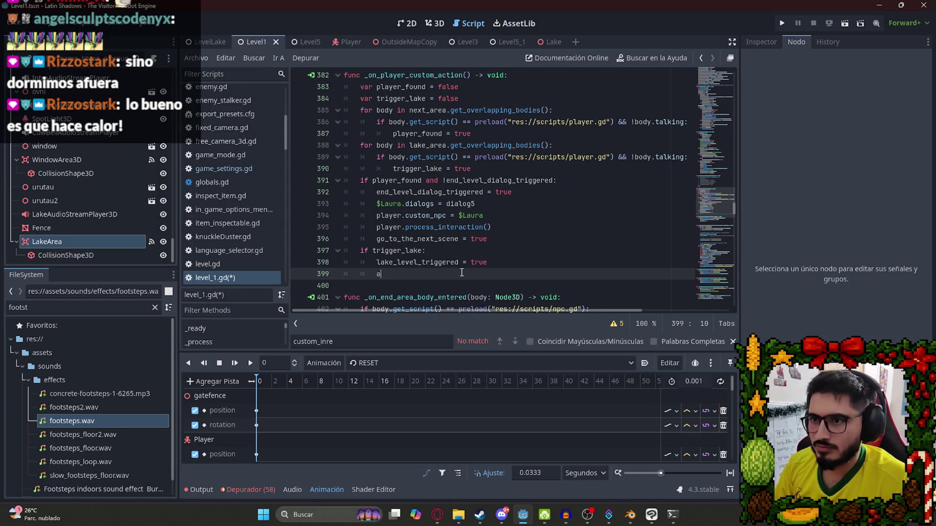
text(nimation_player.play()
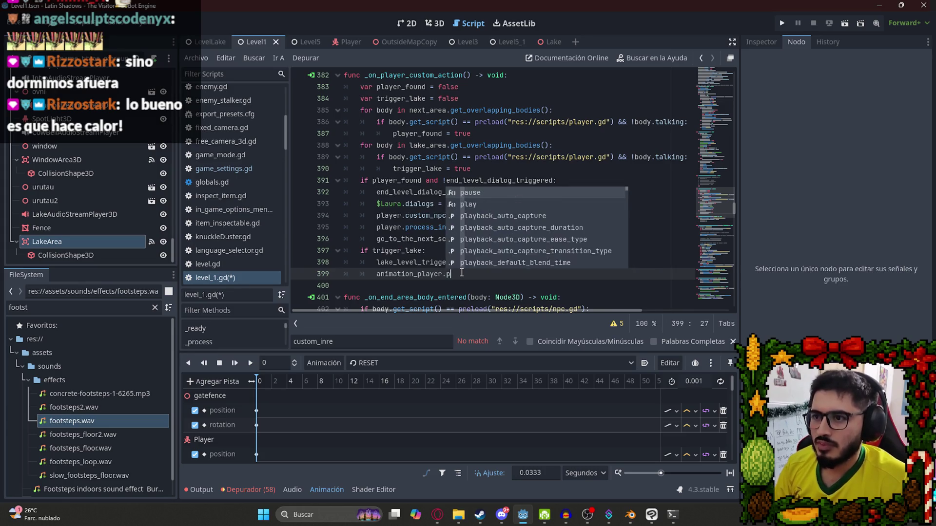
click(462, 274)
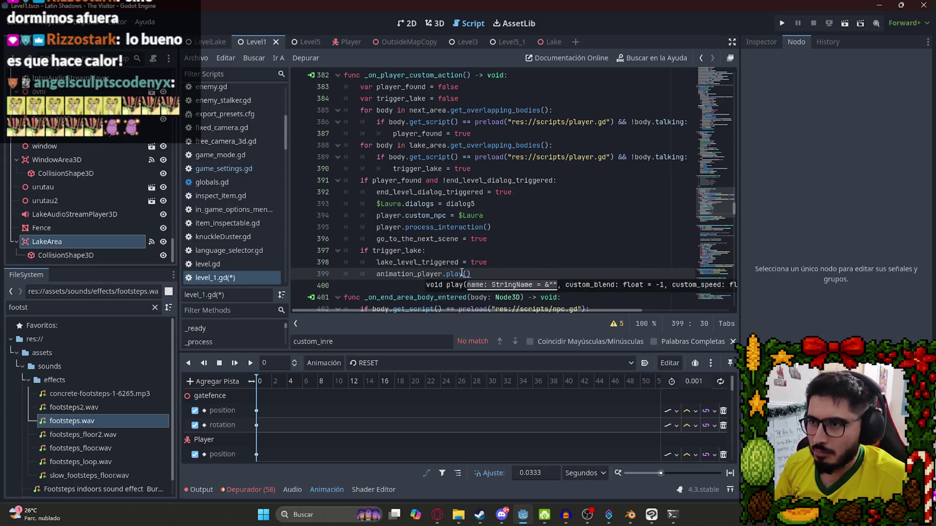
key(Right)
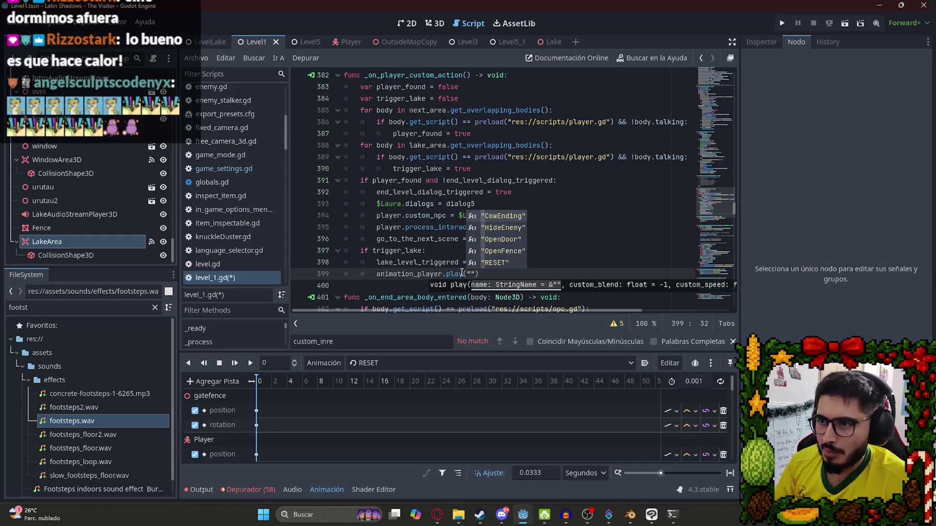
key(Down)
key(Down)
key(Down)
key(Return)
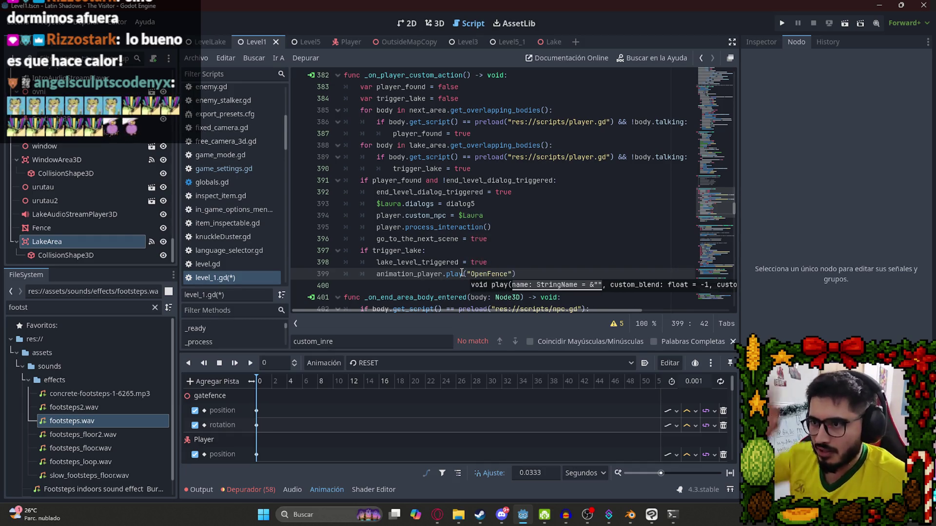
key(ctrl+s)
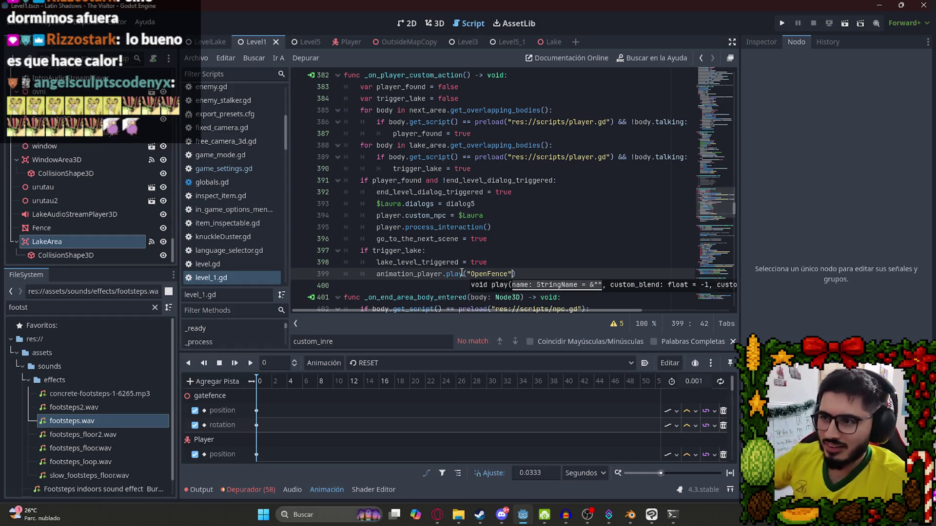
- Search the script for 'opendoor' to find the OpenDoor animation-finished case
click(506, 224)
click(472, 272)
double_click(482, 275)
key(ctrl+f)
text(opendoor)
scroll(509, 241, down, 2)
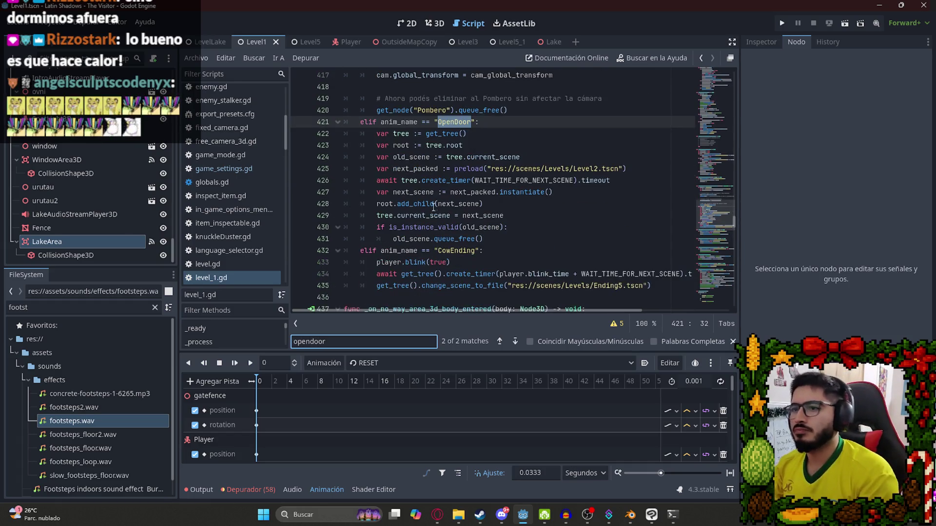
- Add an 'elif anim_name == "OpenFence":' case below the OpenDoor case
click(496, 239)
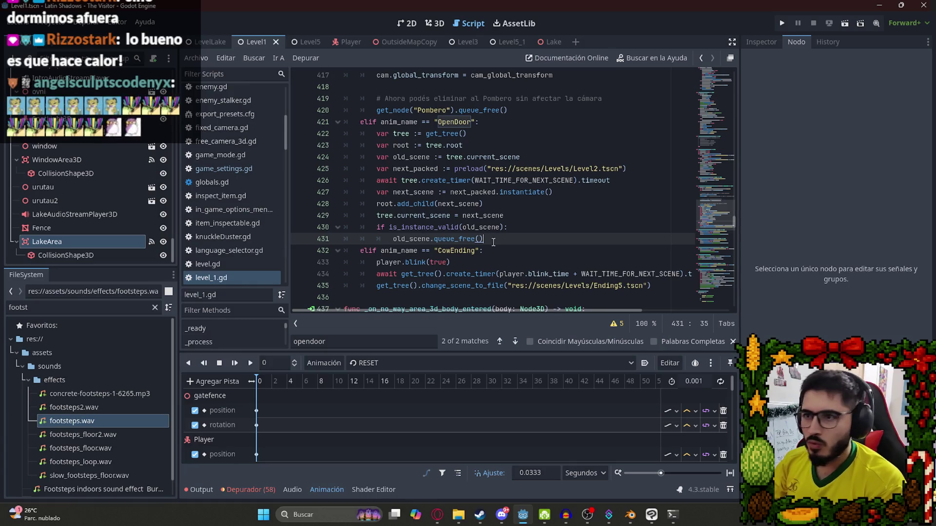
key(Return)
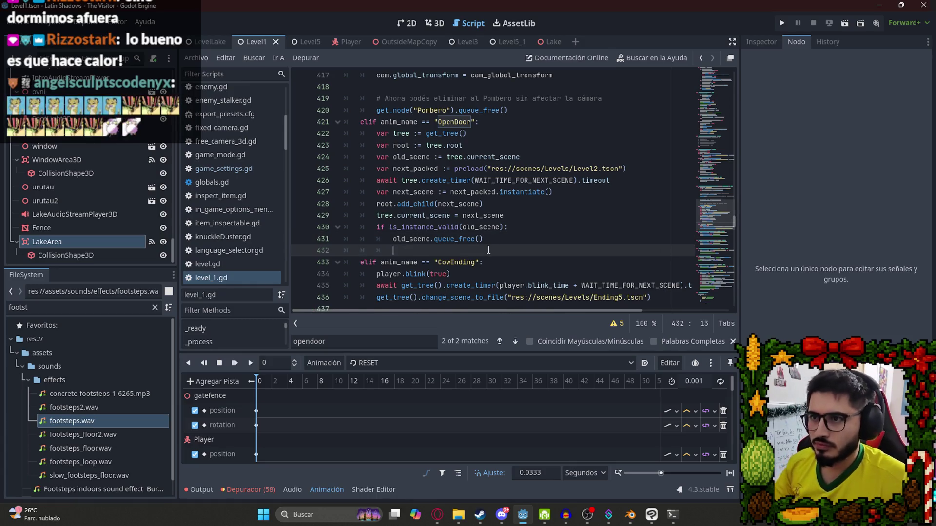
key(ctrl+z)
scroll(536, 239, down, 2)
click(670, 228)
click(673, 218)
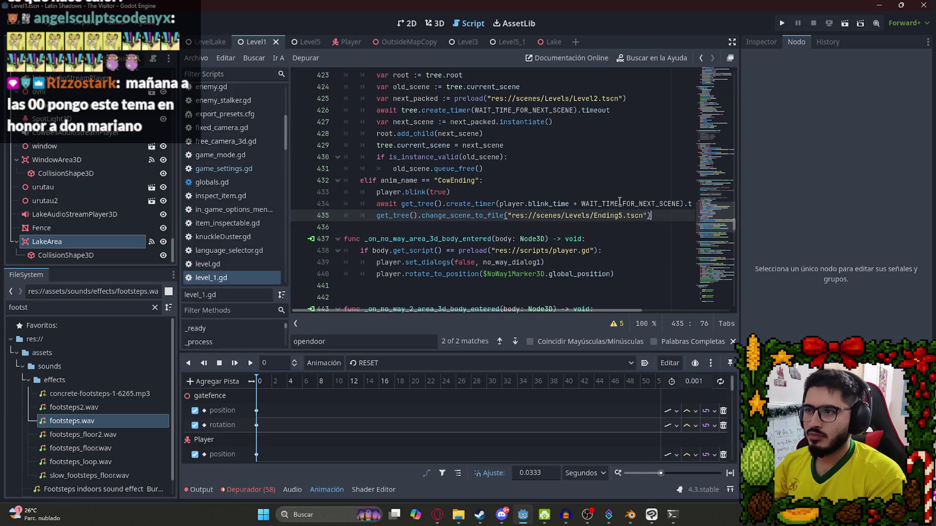
click(495, 168)
scroll(497, 199, up, 2)
key(Return)
text(elif anim_name == "OpenFence")
key(Down)
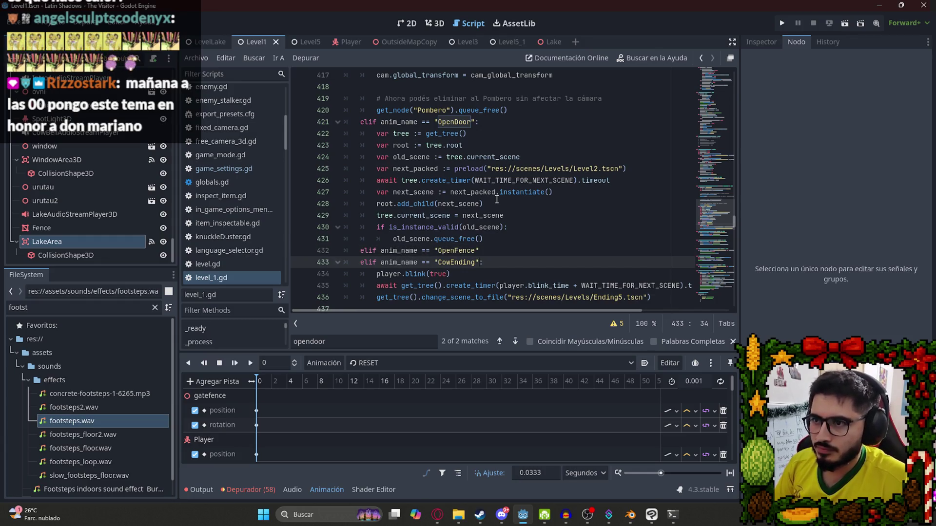
key(Up)
key(Up)
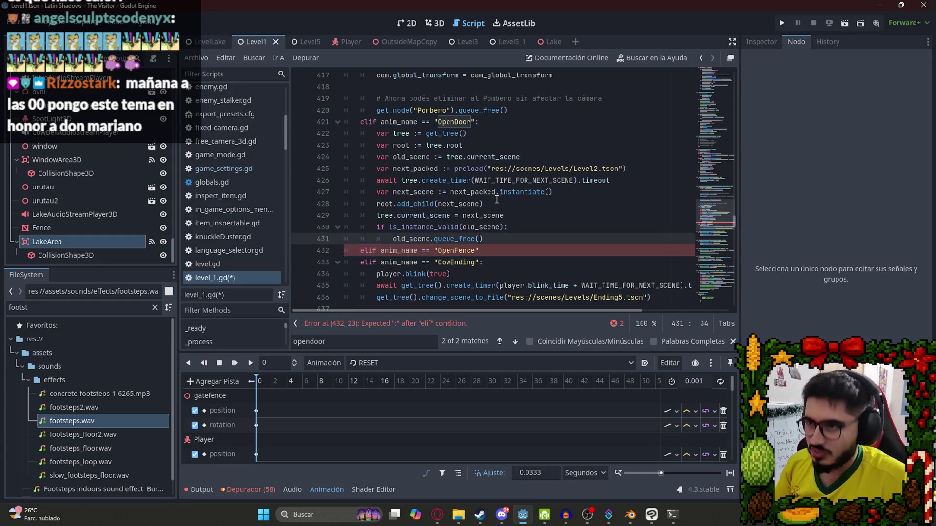
key(Down)
text(:)
key(Return)
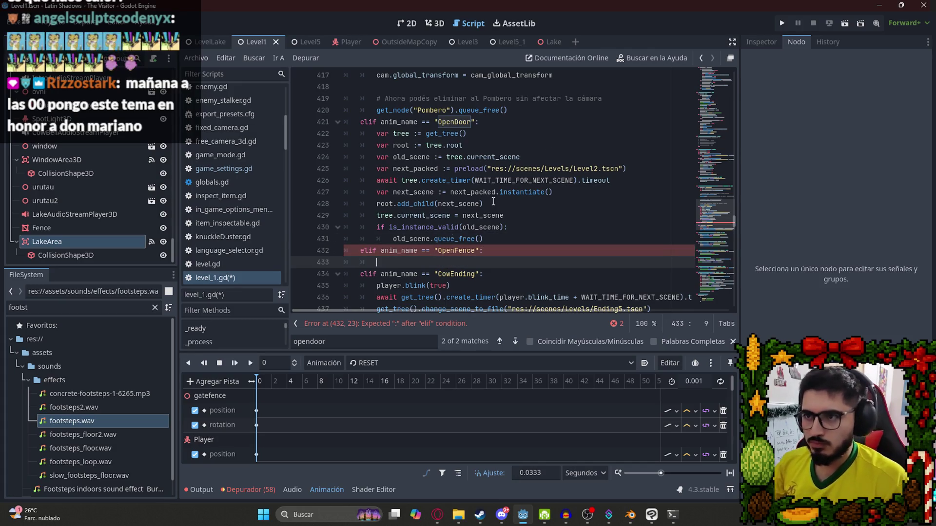
- Copy the OpenDoor scene-change lines under OpenFence, changing Level2.tscn to LevelLake.tscn
mouse_move(482, 239)
mouse_down()
mouse_move(392, 167)
mouse_move(381, 139)
mouse_up()
key(ctrl+c)
click(399, 262)
key(ctrl+v)
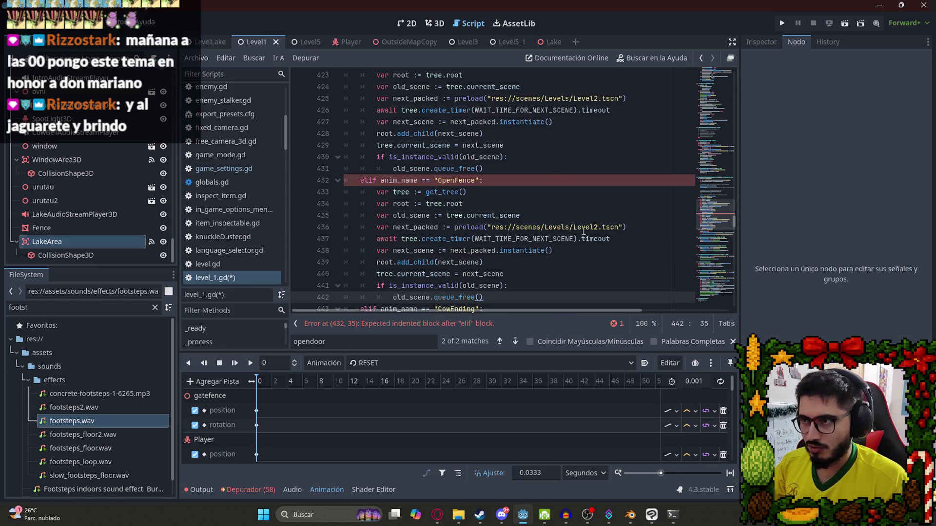
click(598, 227)
key(BackSpace)
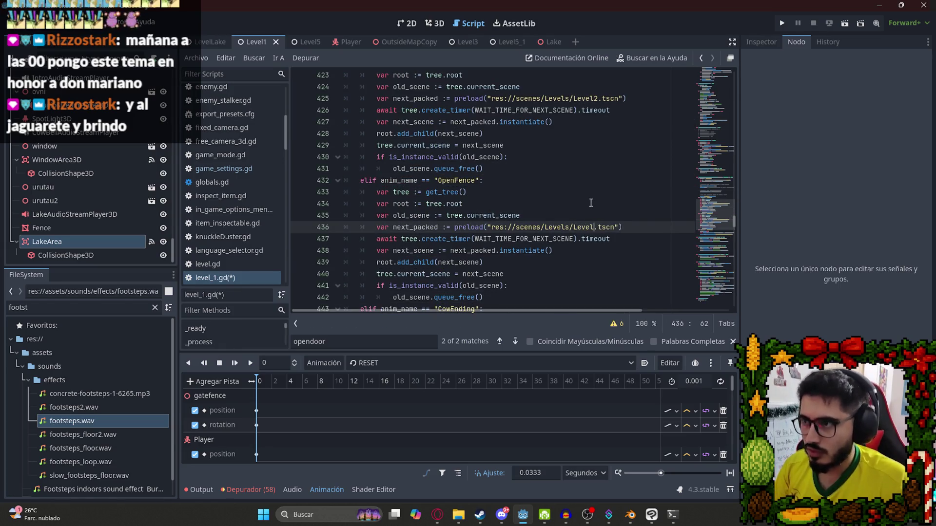
text(Lake)
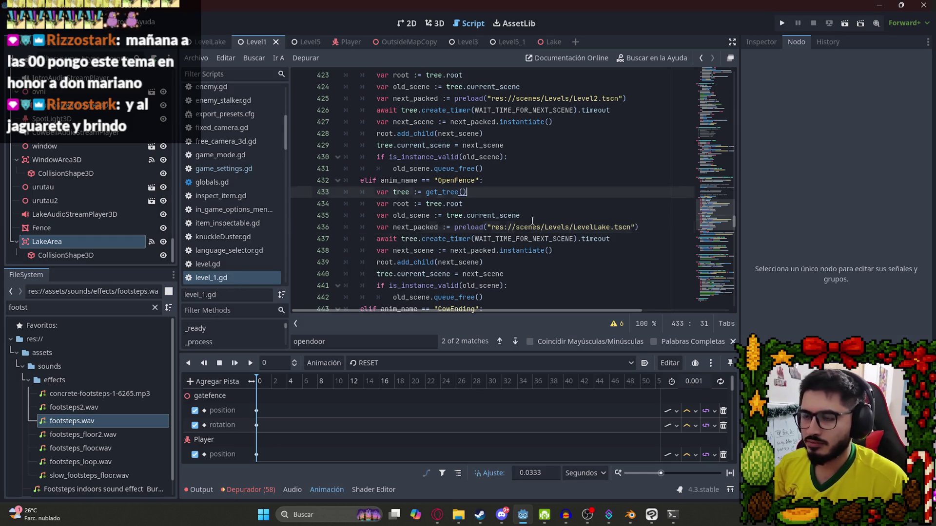
- Search for where the OpenFence animation is played
double_click(444, 183)
key(ctrl+f)
click(495, 215)
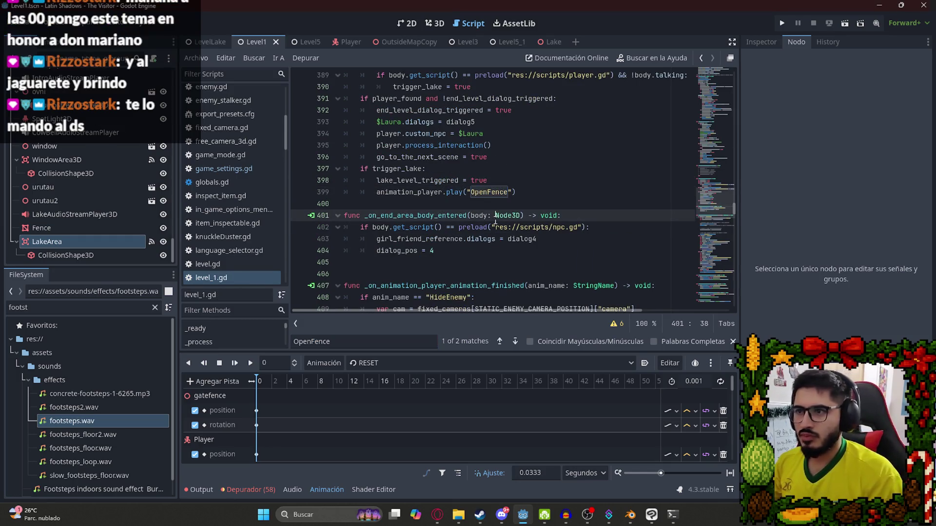
- Insert player.stop() and player.disable_action_() before the OpenFence call, then bring up Discord
scroll(506, 183, up, 1)
click(516, 216)
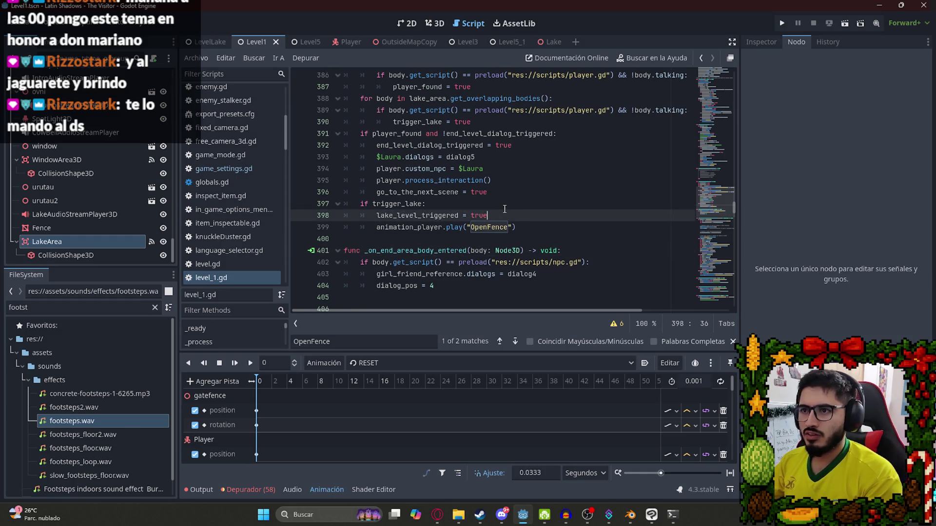
key(Return)
text(player.)
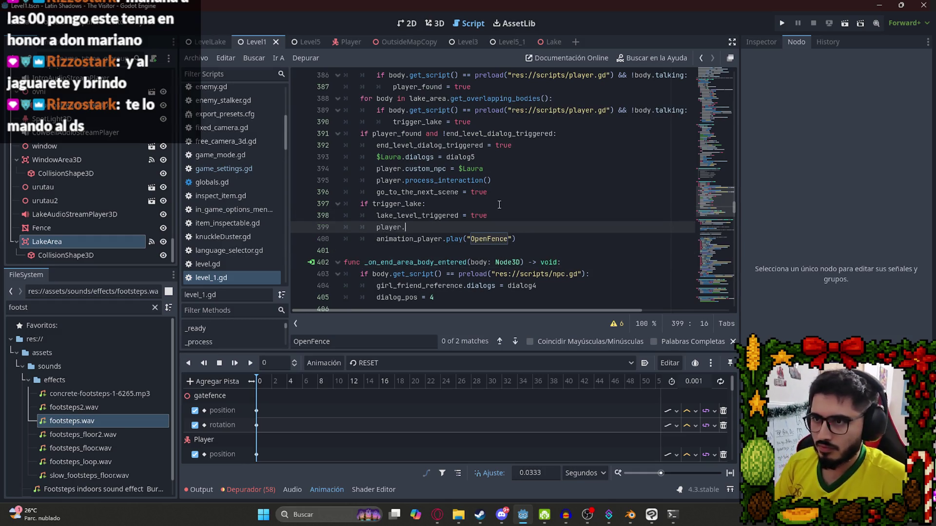
text(())
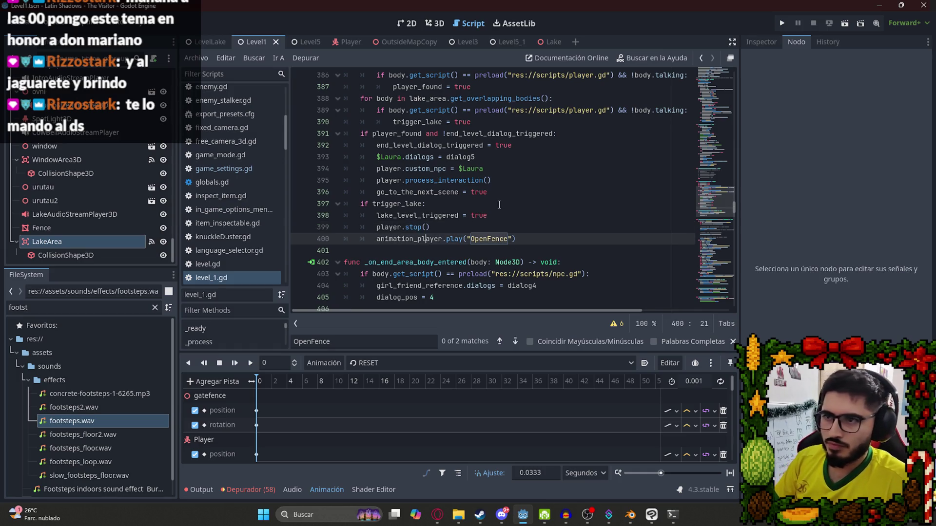
key(Return)
text(player.)
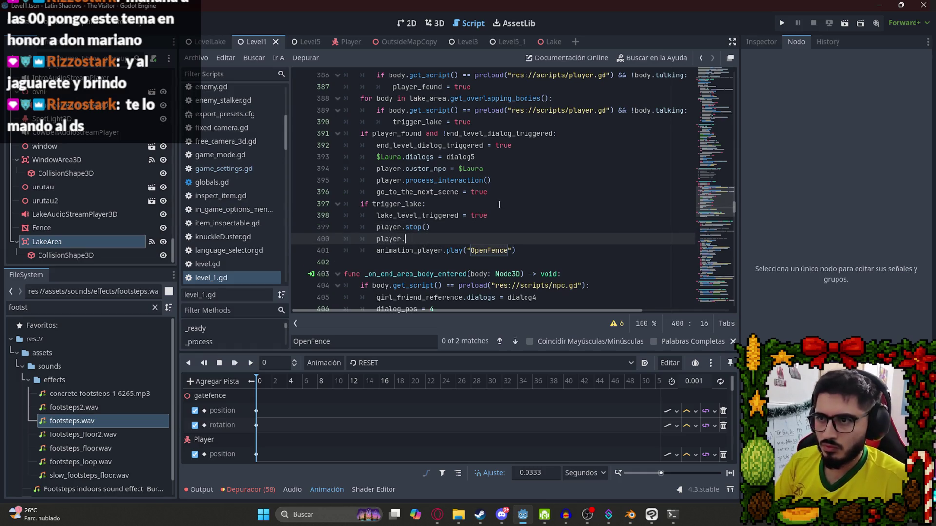
text(n()
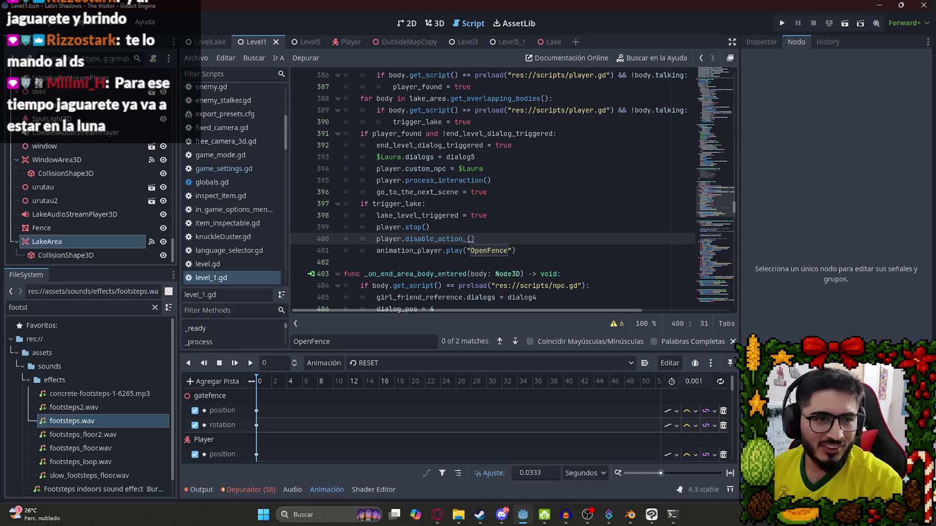
click(501, 514)
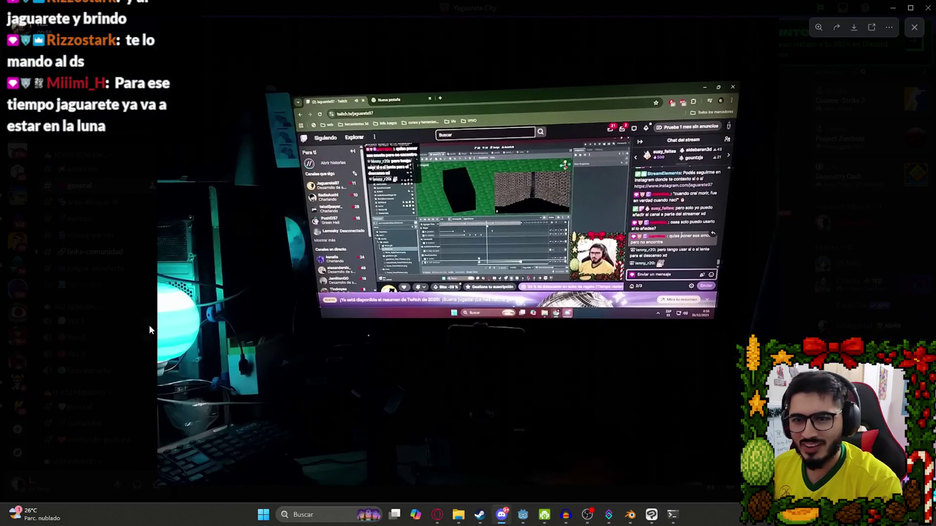
- Close the enlarged photo, minimize Discord, and bring the YouTube video in Opera forward
click(149, 326)
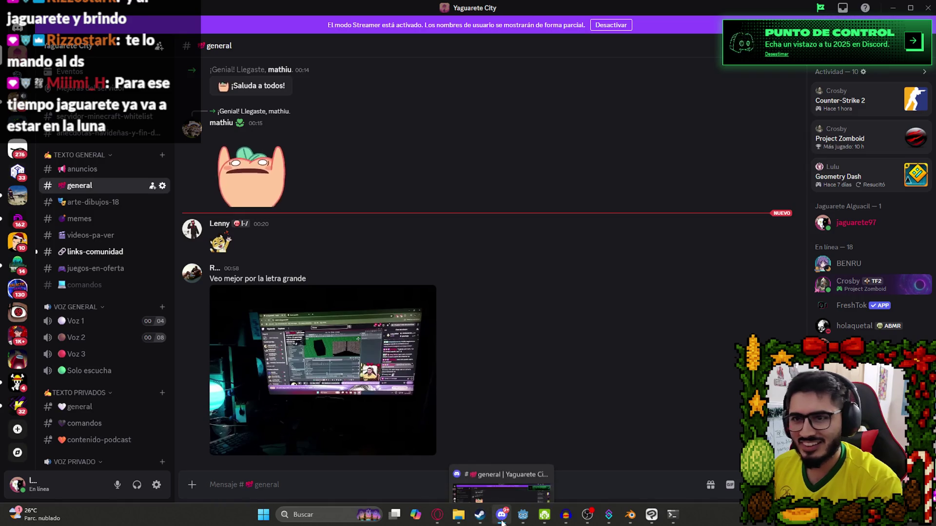
click(502, 521)
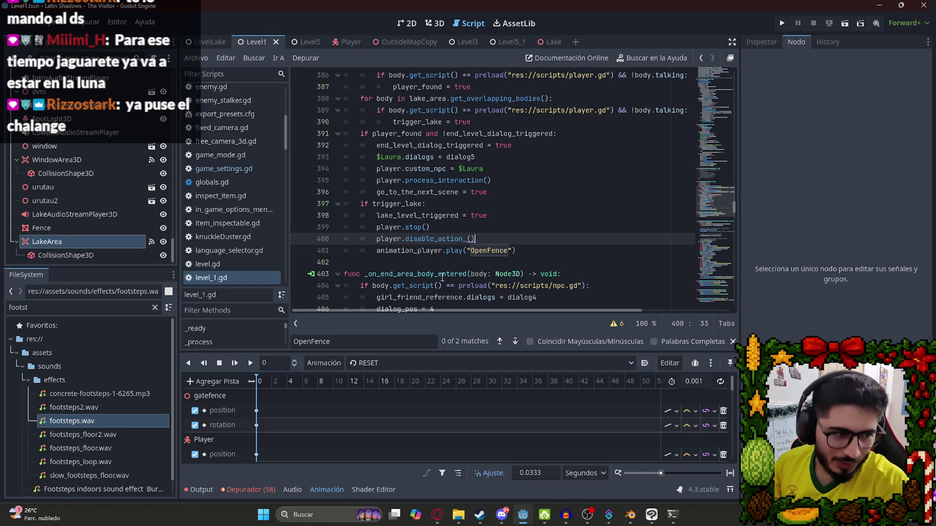
click(437, 515)
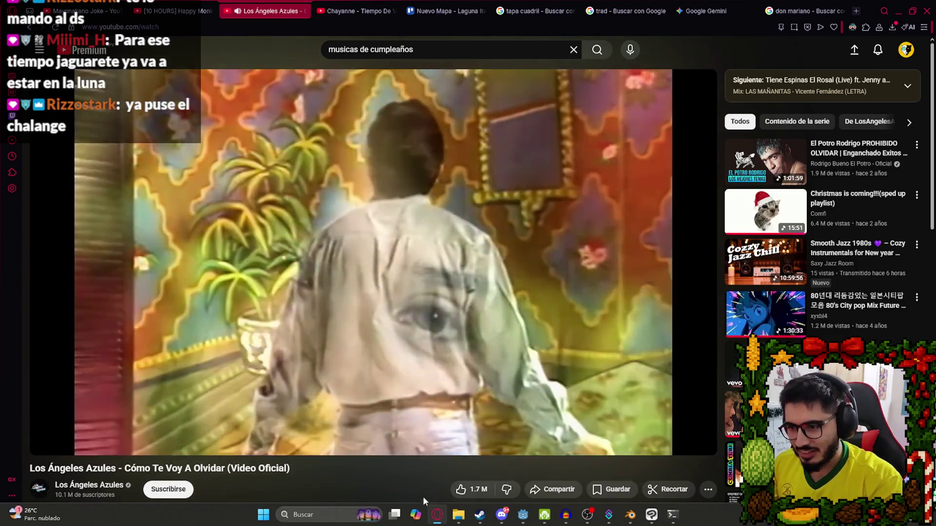
- Minimize the Opera browser so Godot's level_1.gd script is visible again
click(438, 515)
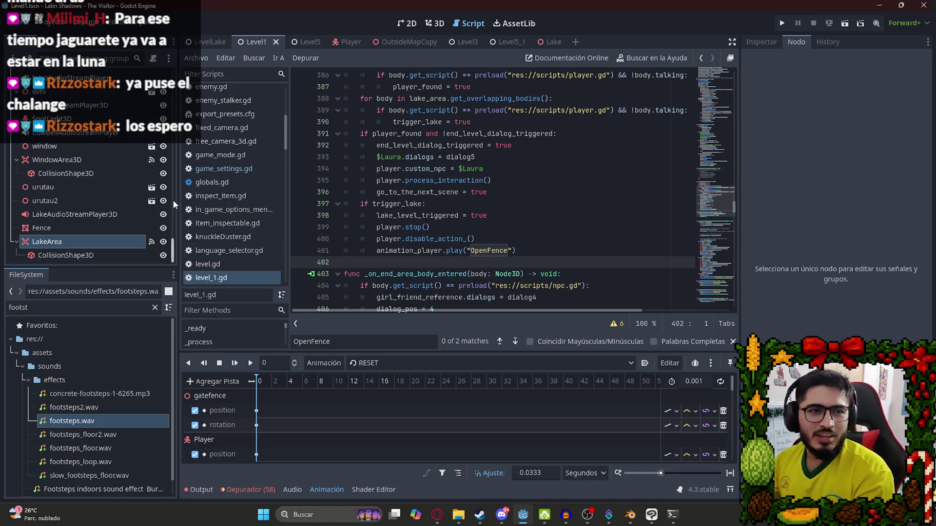
- Add a breakpoint on line 398 and trace disable_action_ to its definition in player.gd
click(300, 215)
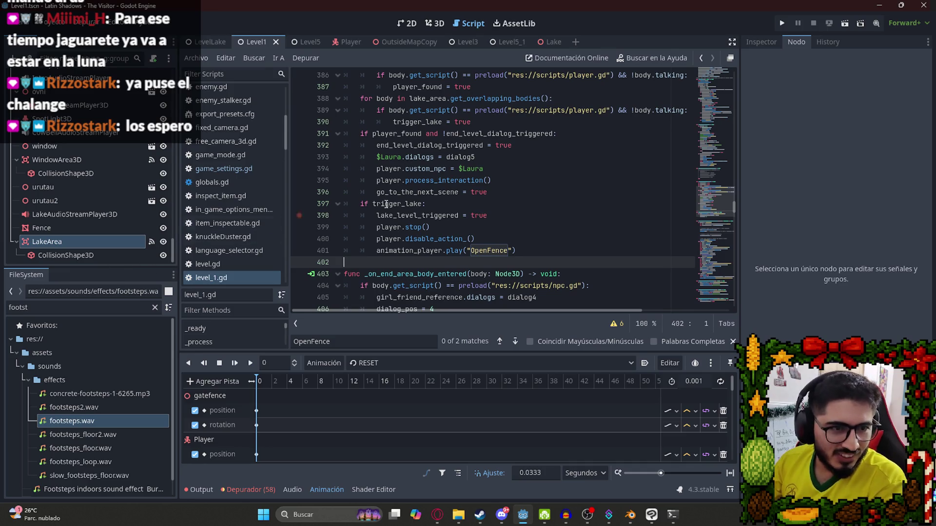
click(441, 232)
double_click(489, 251)
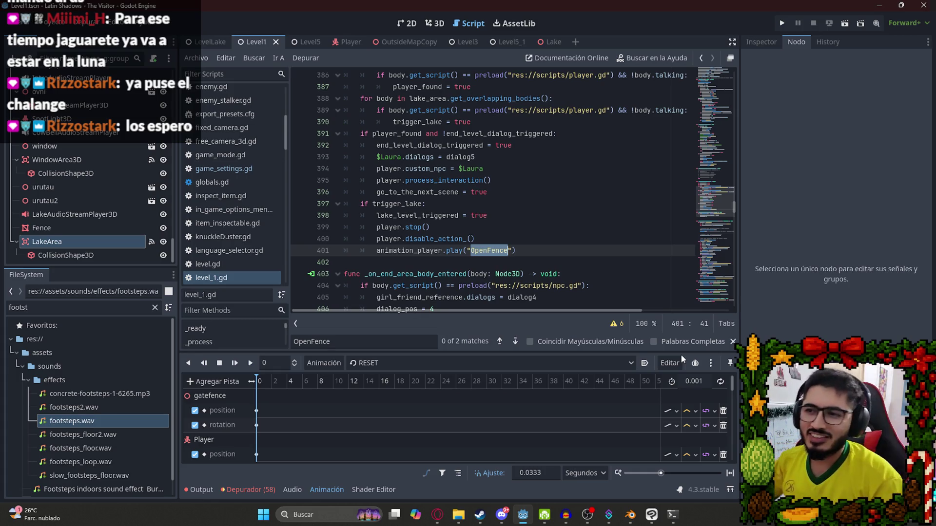
click(439, 239)
double_click(439, 239)
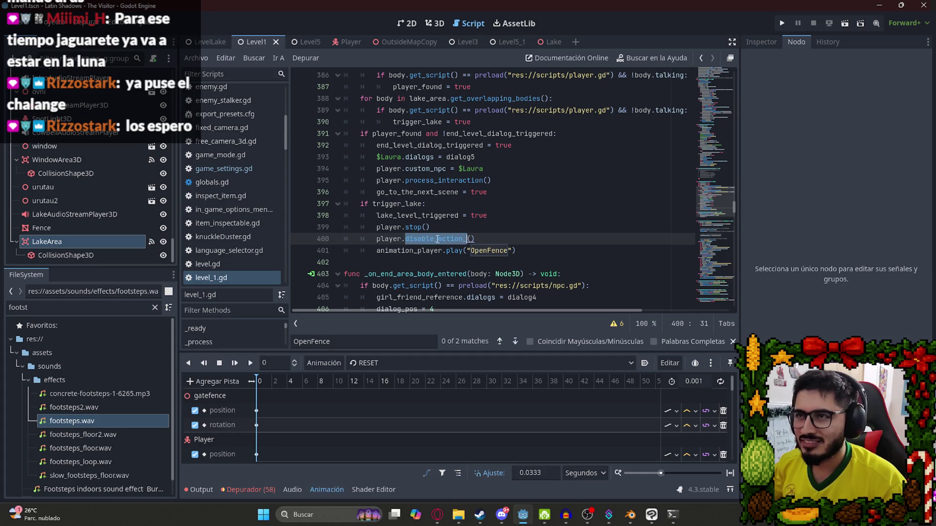
click(347, 42)
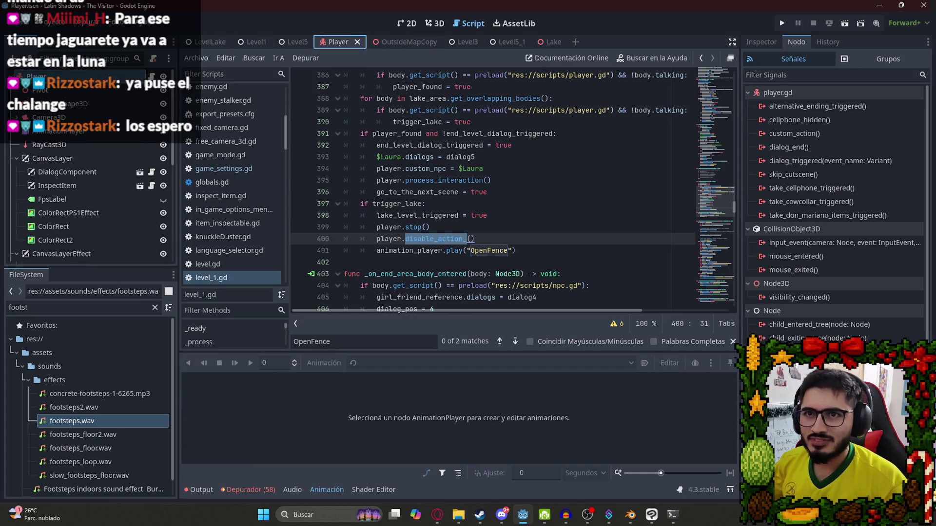
ctrl+click(440, 239)
key(ctrl+f)
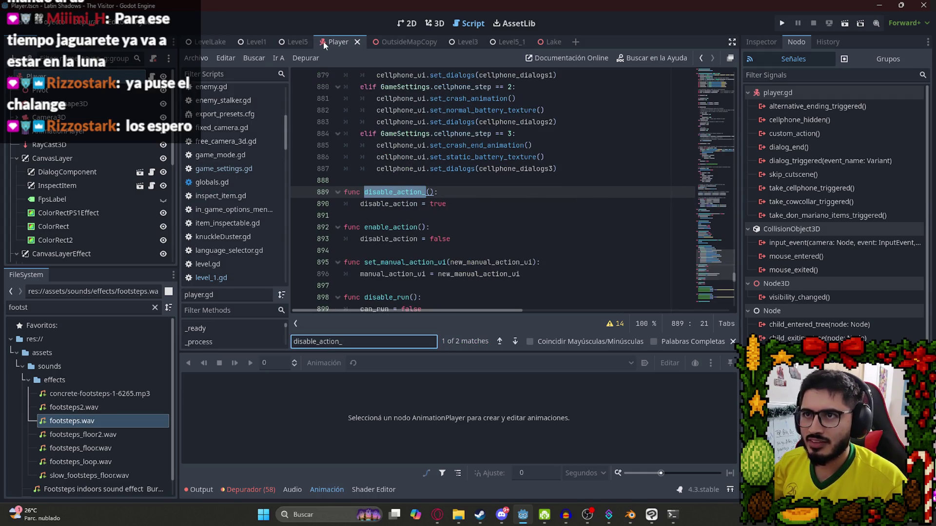
- Switch between the LevelLake and Level1 scenes and reopen the level_1.gd script
click(204, 42)
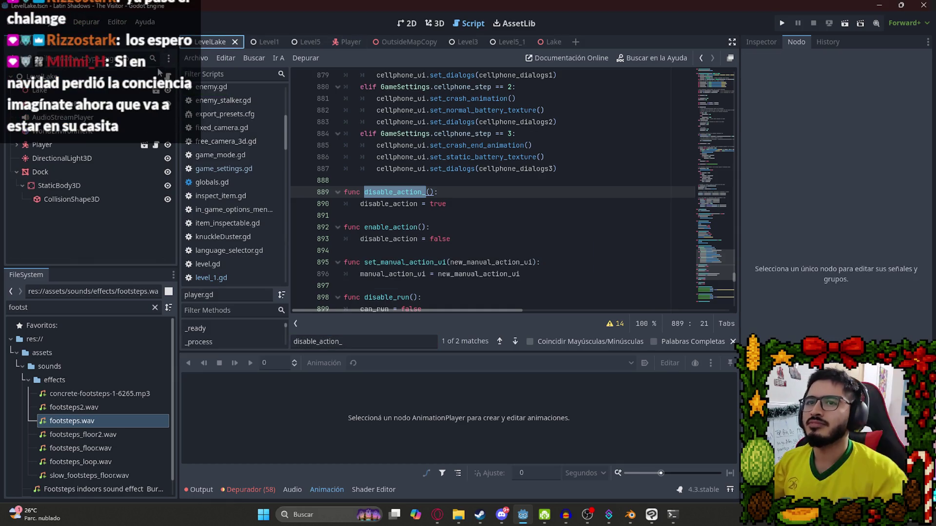
click(268, 45)
scroll(147, 195, down, 5)
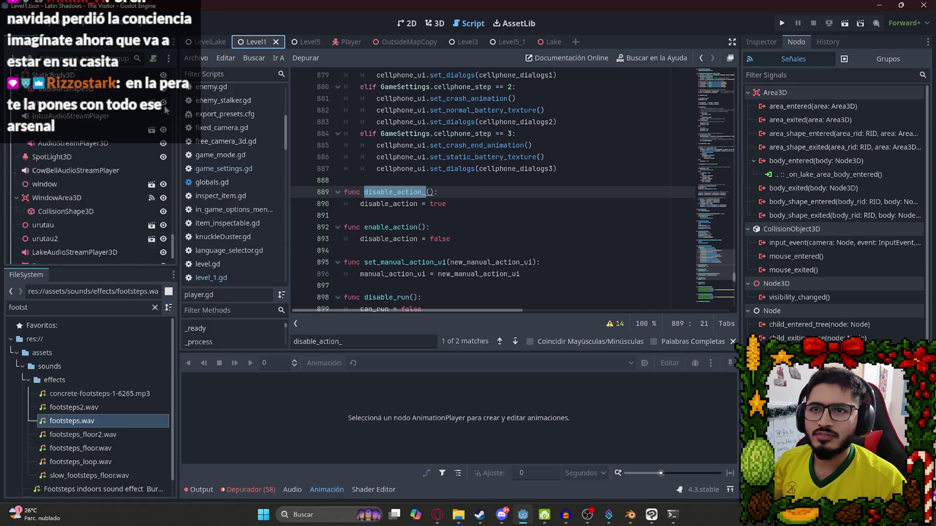
scroll(146, 195, up, 10)
click(211, 277)
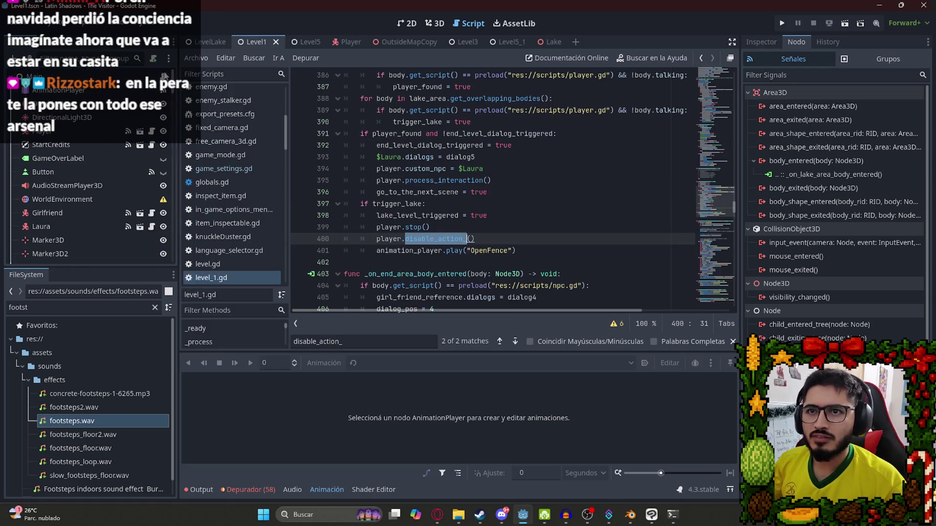
scroll(511, 238, down, 1)
scroll(510, 238, up, 3)
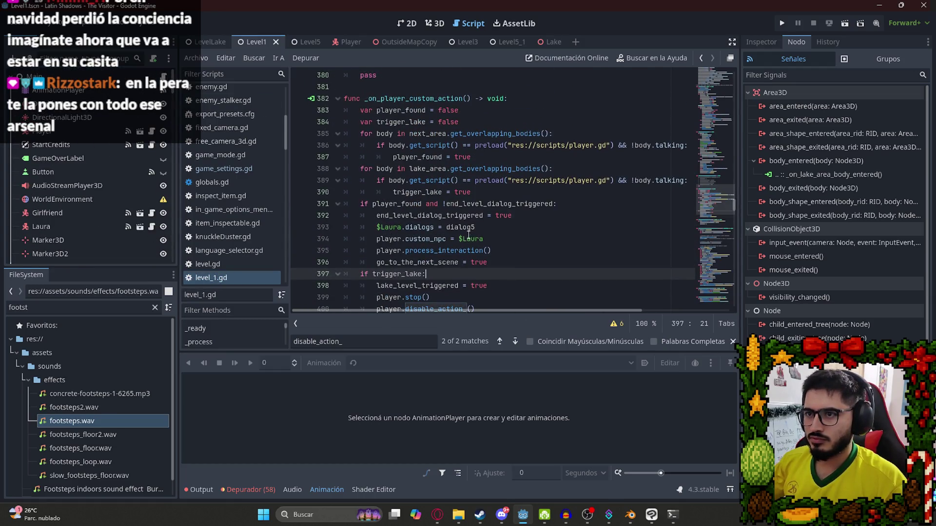
- Review the trigger_lake code from line 390 down to the OpenFence play line
double_click(425, 191)
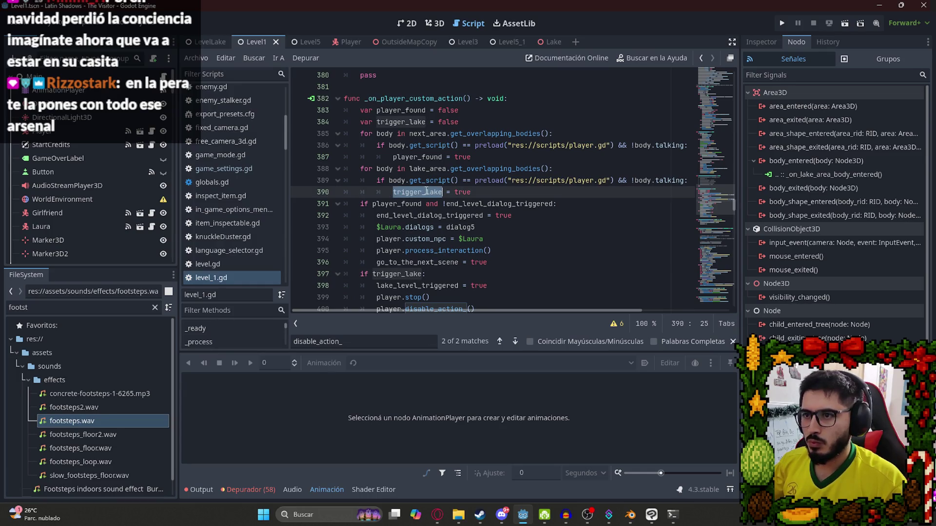
scroll(433, 186, down, 2)
click(488, 215)
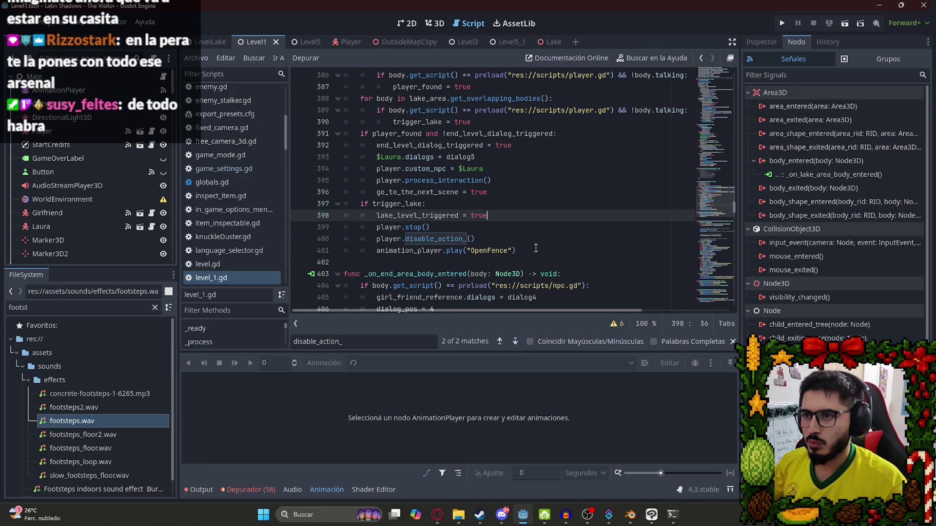
click(536, 250)
right_click(261, 46)
key(Escape)
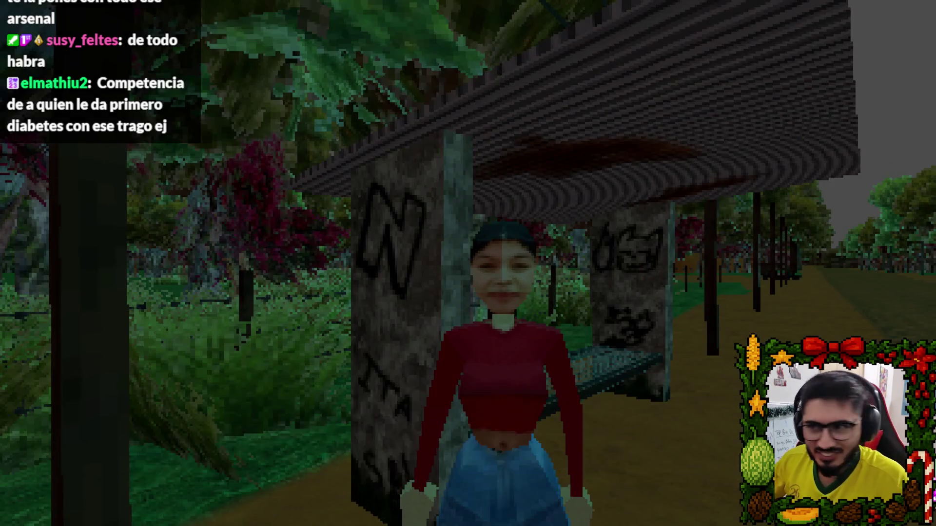
- Walk past the tyre cart along the park path to the NO PASAR fence, then quit the game
key(w)
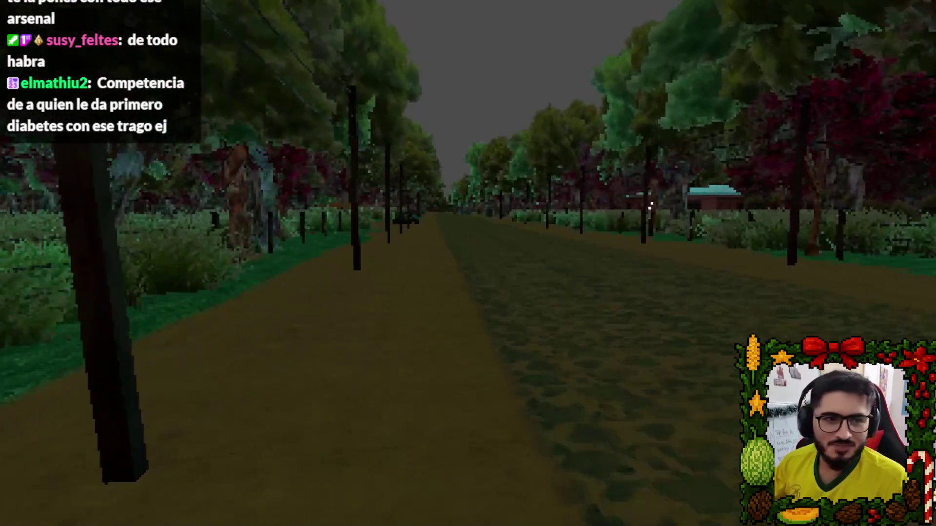
key(w)
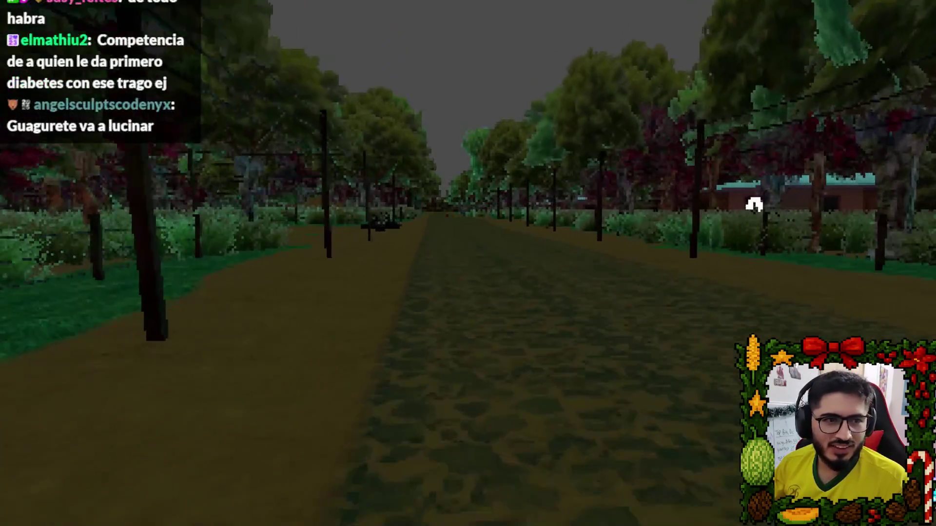
key(w)
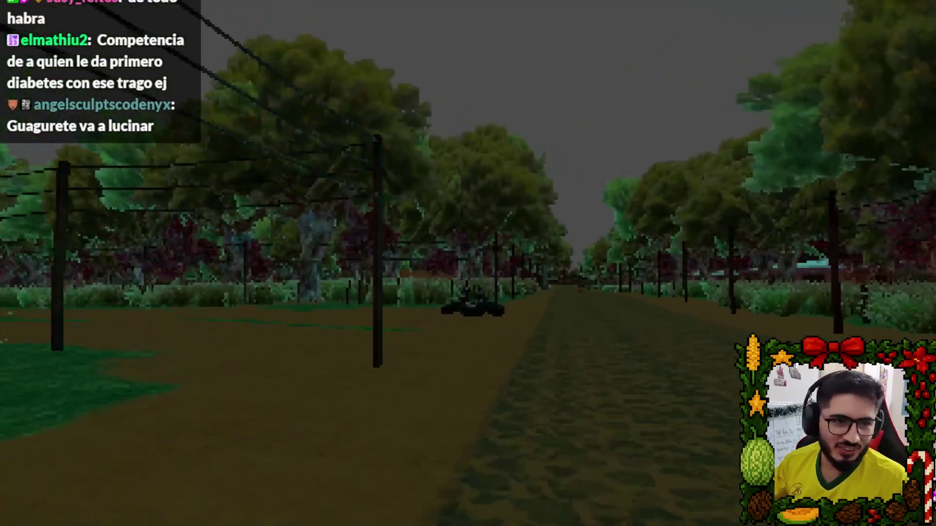
key(w)
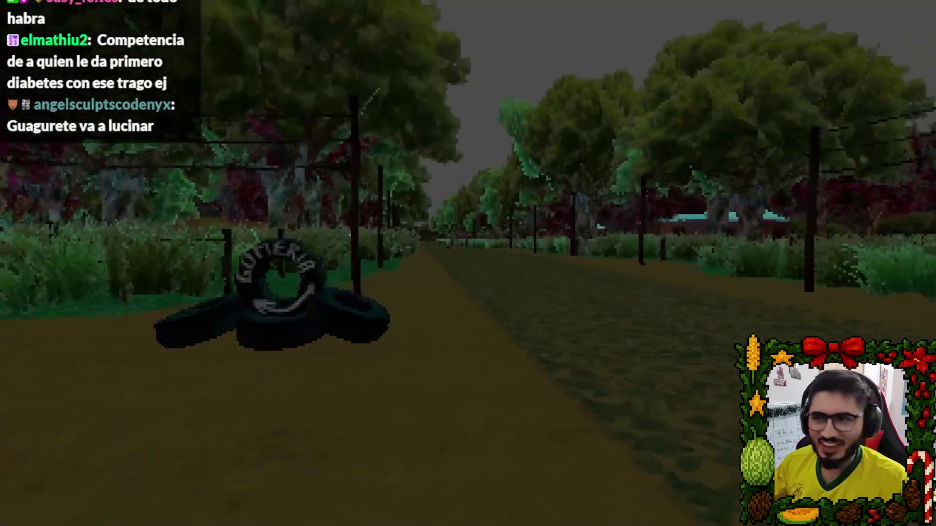
key(w)
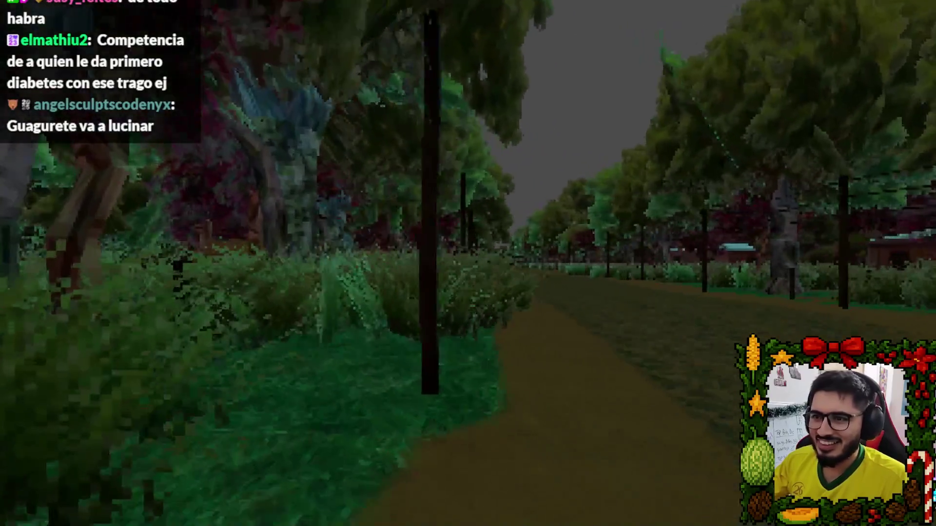
key(w)
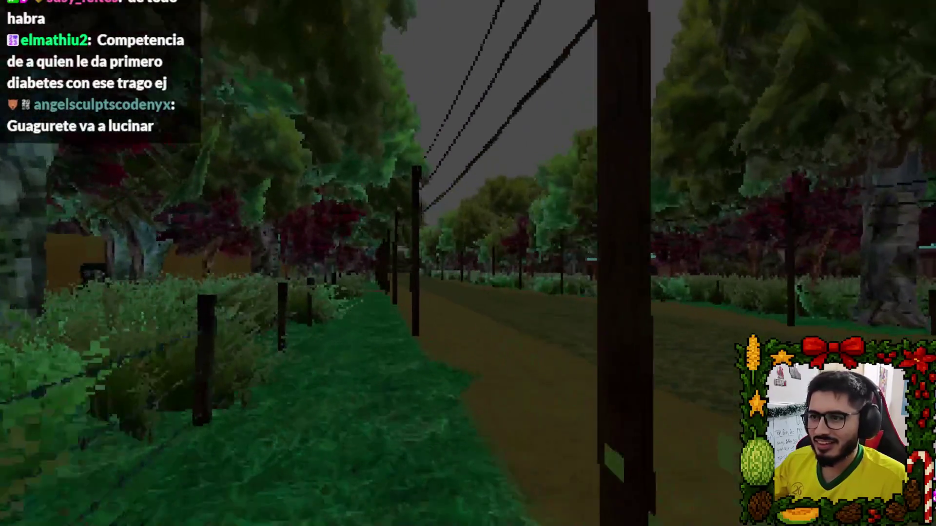
key(w)
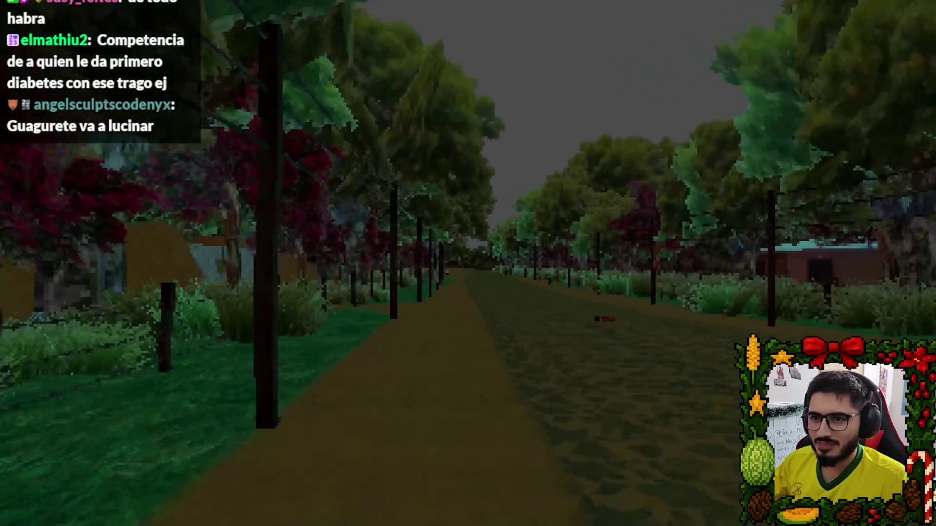
key(w)
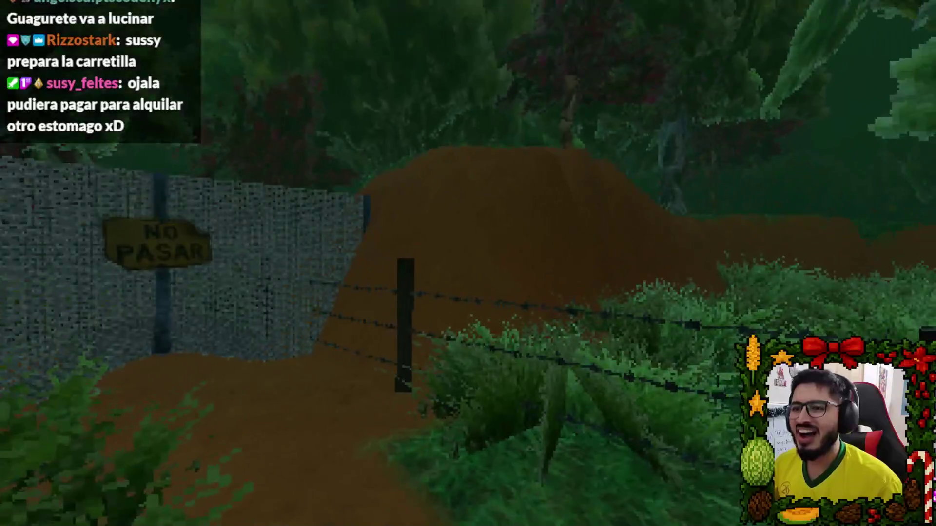
key(Escape)
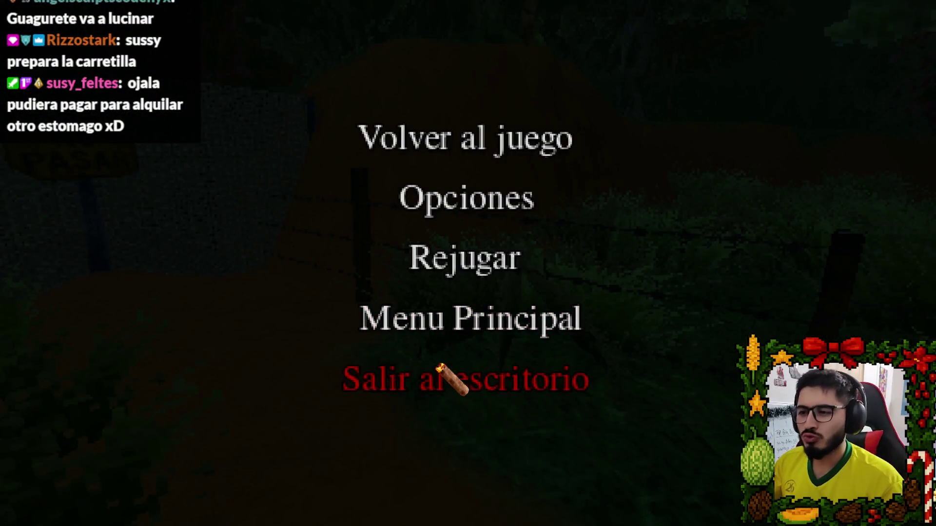
click(438, 366)
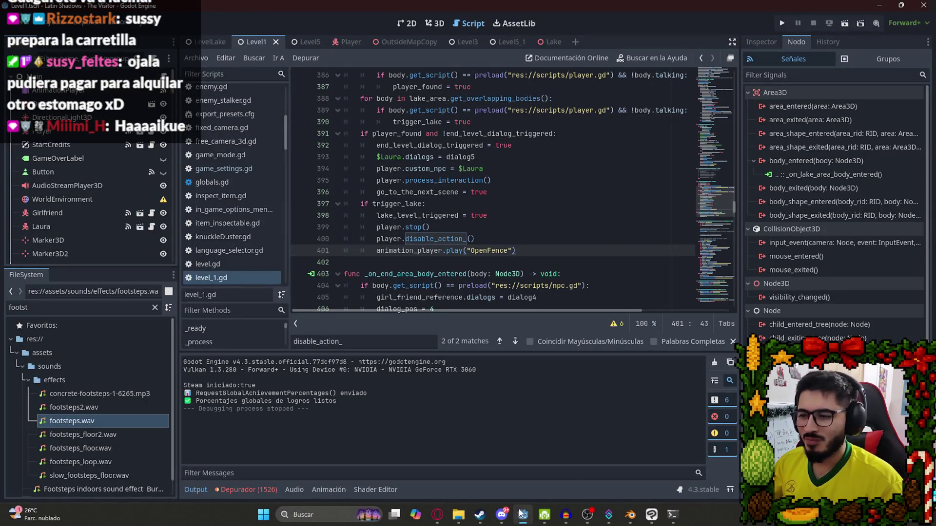
- In the 3D view, quick-load Basic.tres into the WorldEnvironment node's Environment property
click(435, 23)
click(93, 210)
click(97, 199)
click(765, 42)
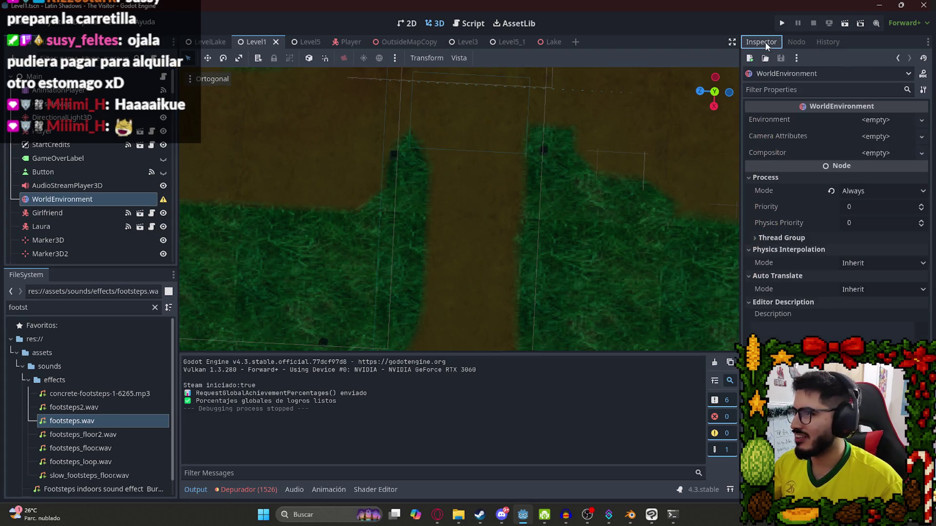
click(872, 120)
click(872, 151)
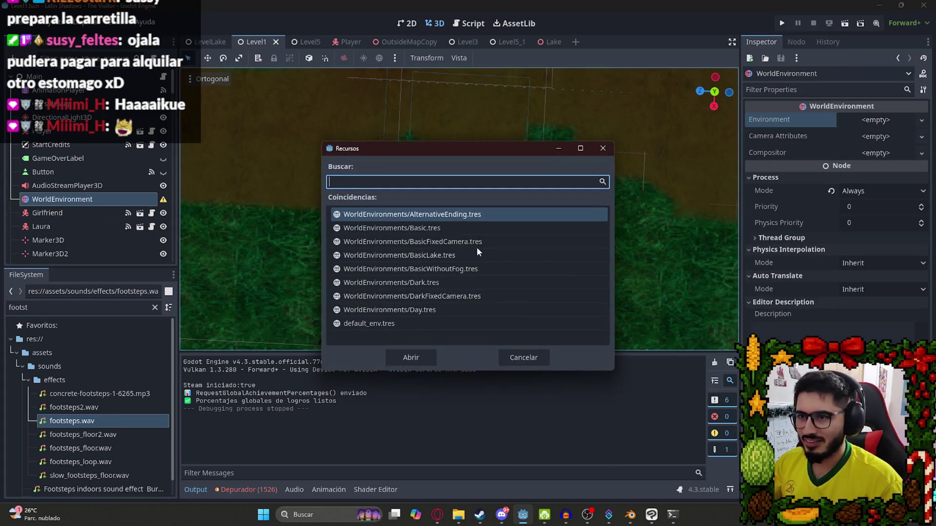
click(428, 229)
double_click(428, 228)
- Check the YouTube stream briefly, then return to the Godot editor
mouse_move(442, 521)
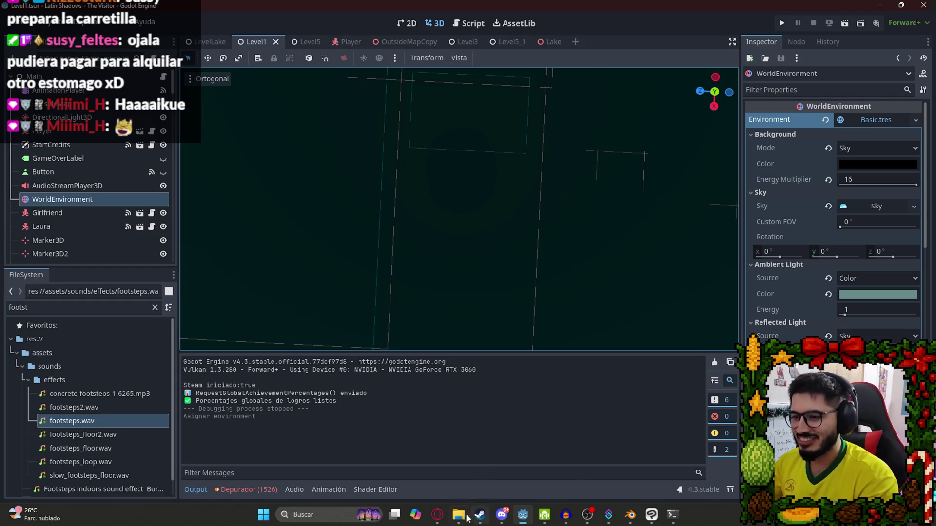
click(437, 515)
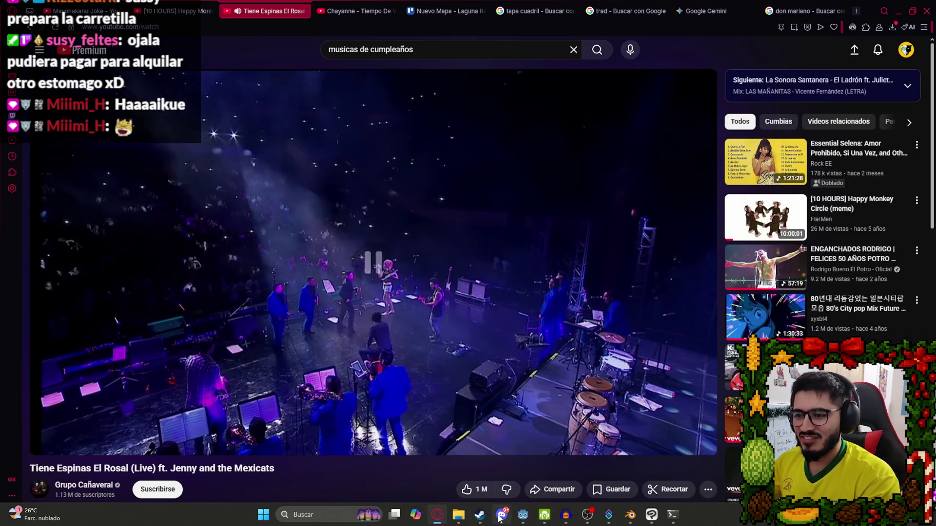
click(523, 515)
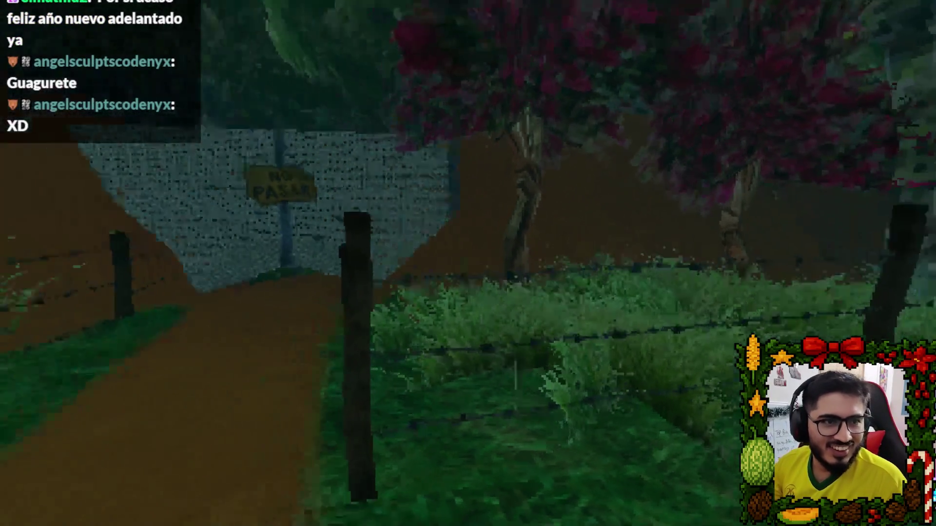
- Push into the NO PASAR fence to trigger the fade to the lake path, then quit from the pause menu
key(w)
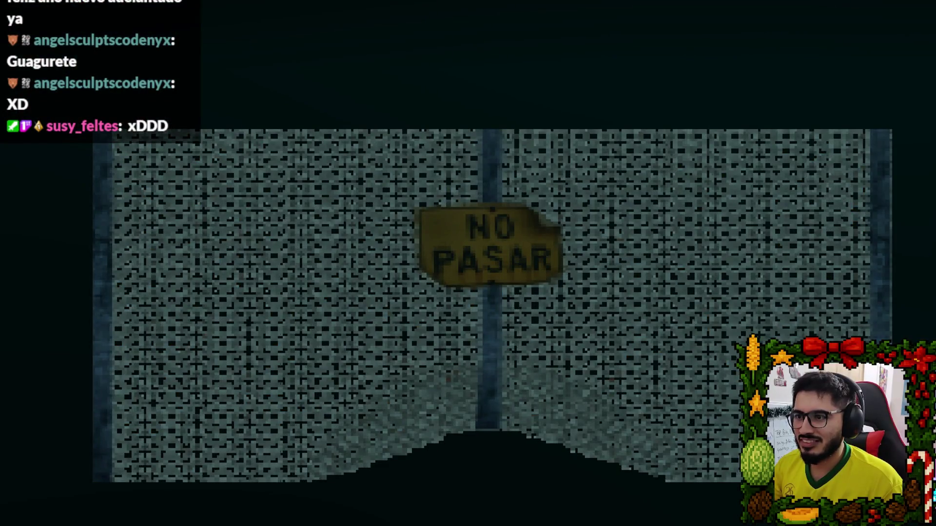
key(w)
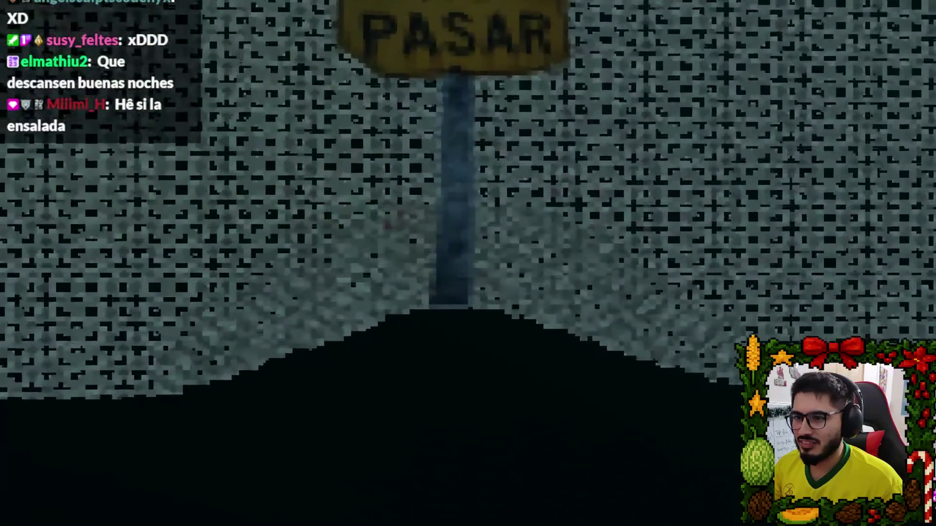
key(w)
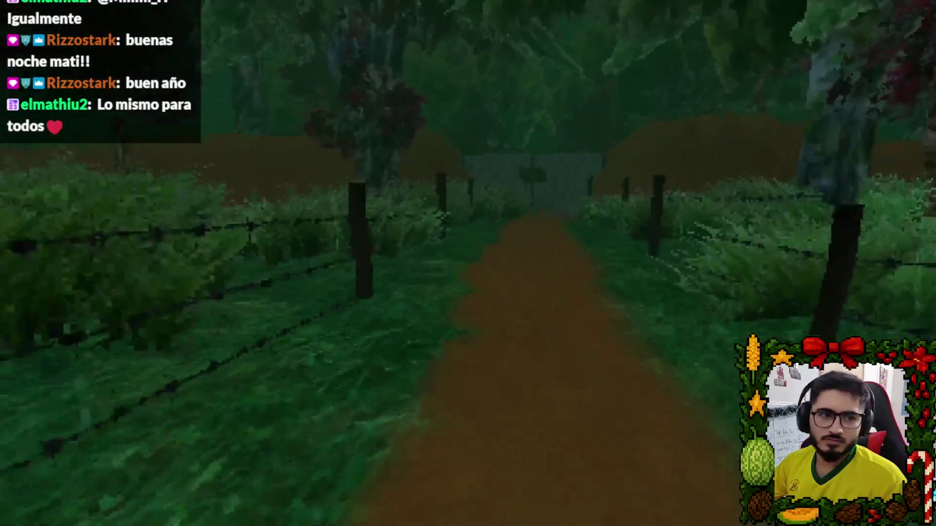
key(Escape)
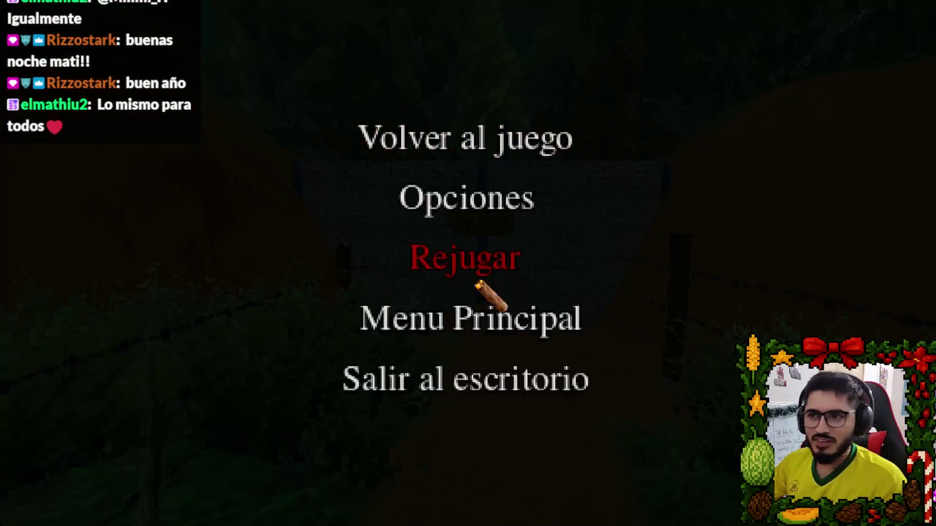
click(483, 397)
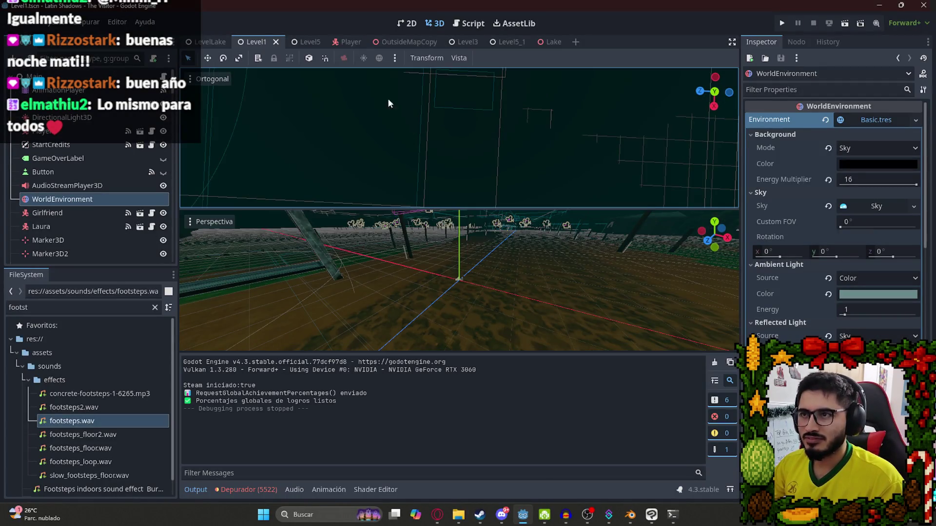
- Save all scenes, switch to a single-viewport layout, and run the Level1 scene
right_click(261, 41)
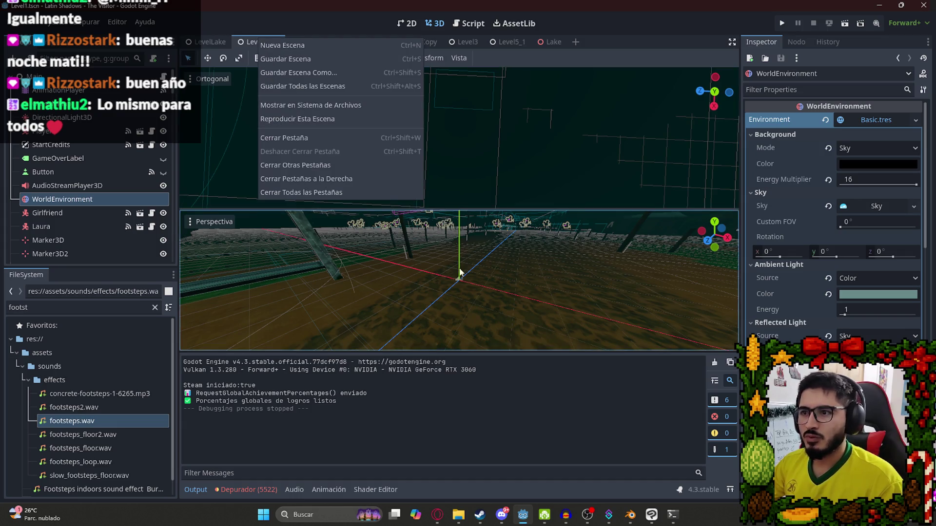
click(283, 86)
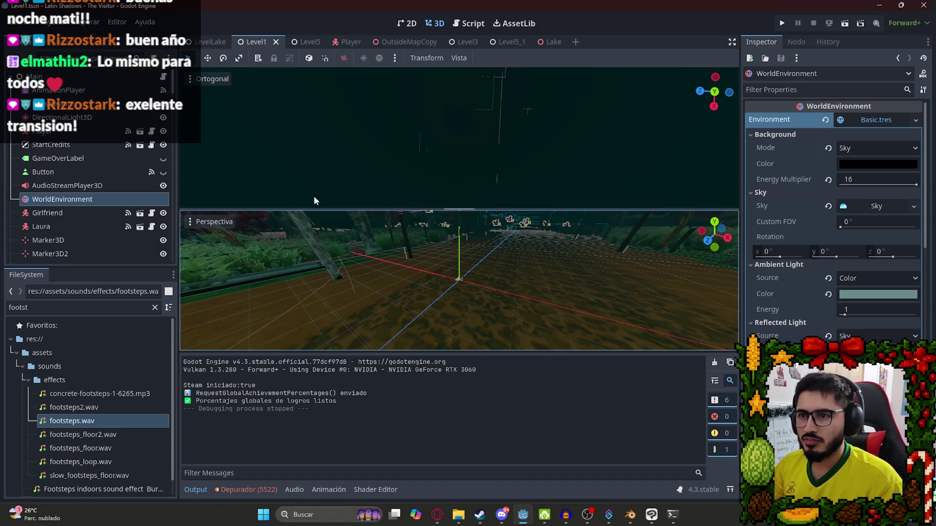
click(458, 57)
click(483, 72)
right_click(257, 42)
click(292, 125)
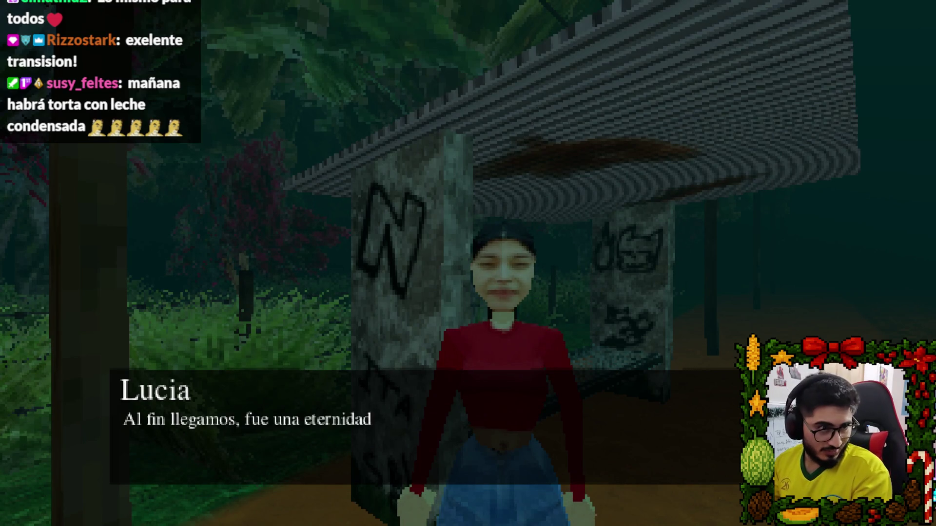
- Dismiss Lucia's dialogue, walk the forest path to the NO PASAR fence, then quit the game
key(space)
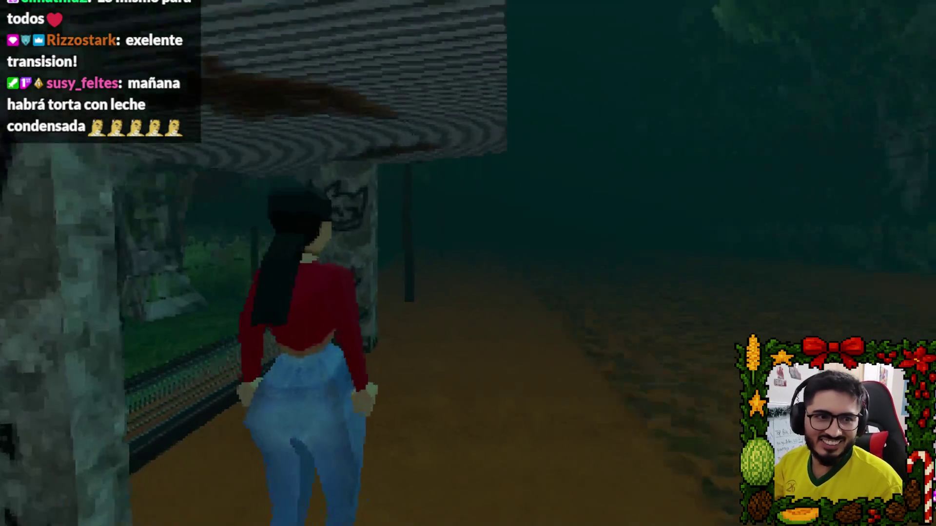
key(w)
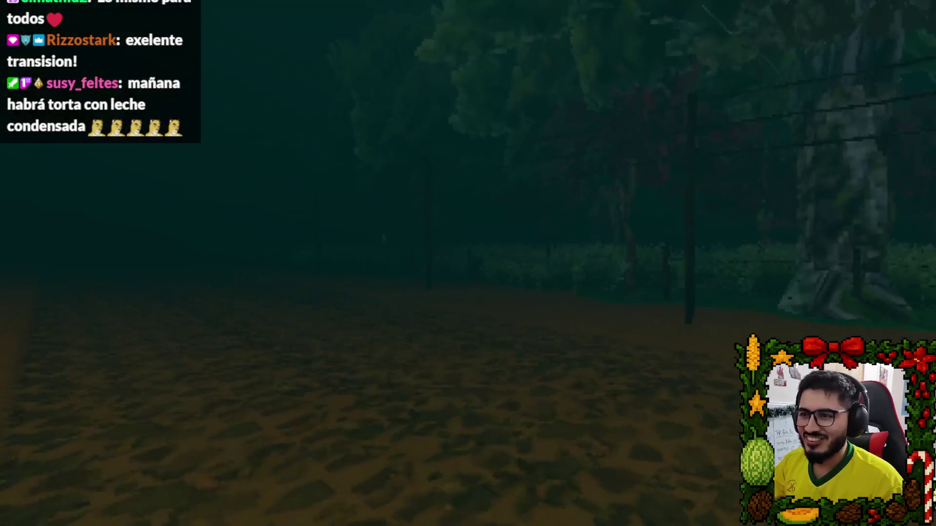
key(w)
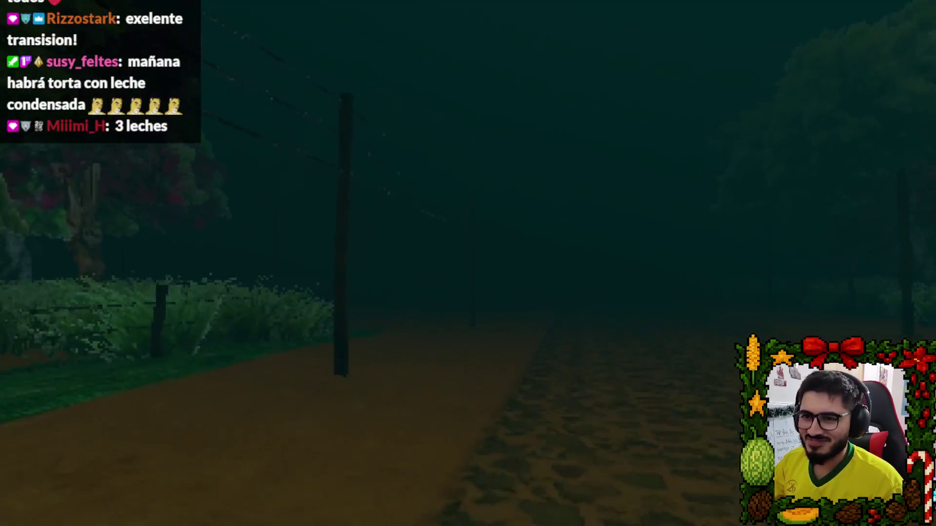
key(w)
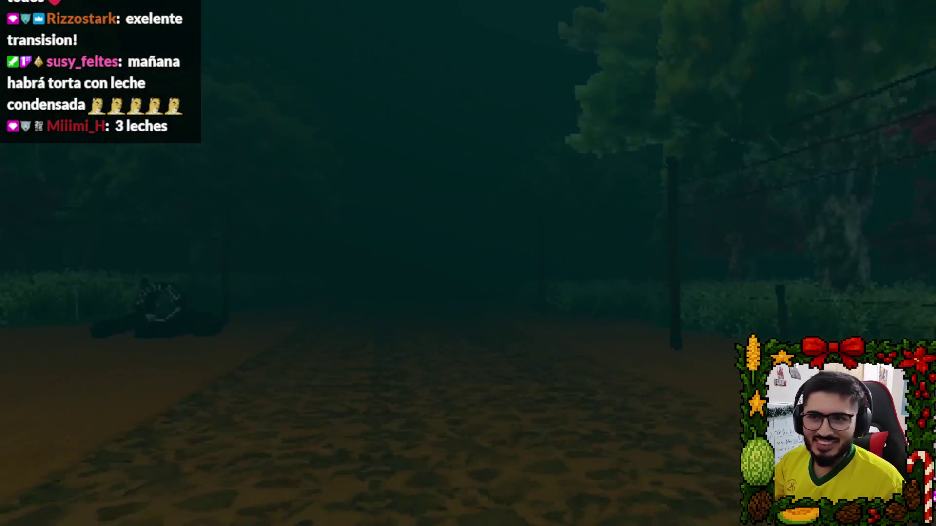
key(w)
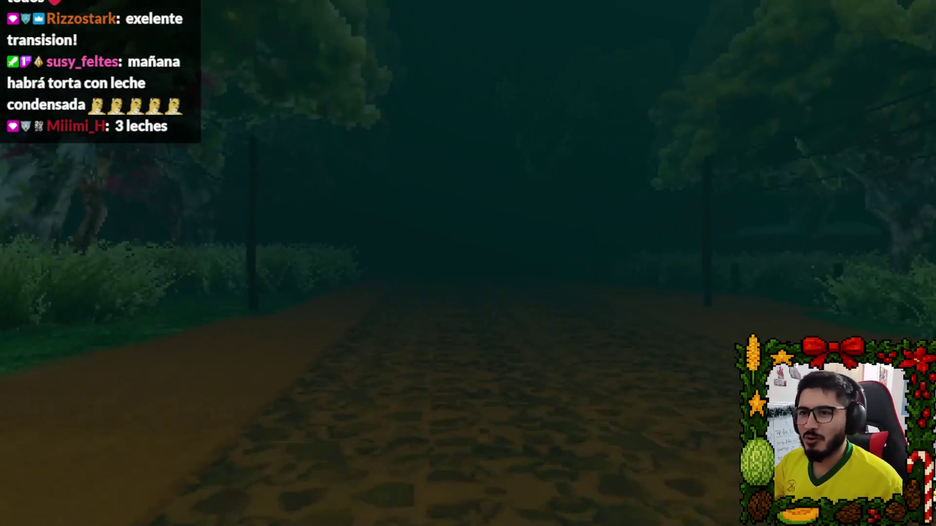
key(w)
key(w)
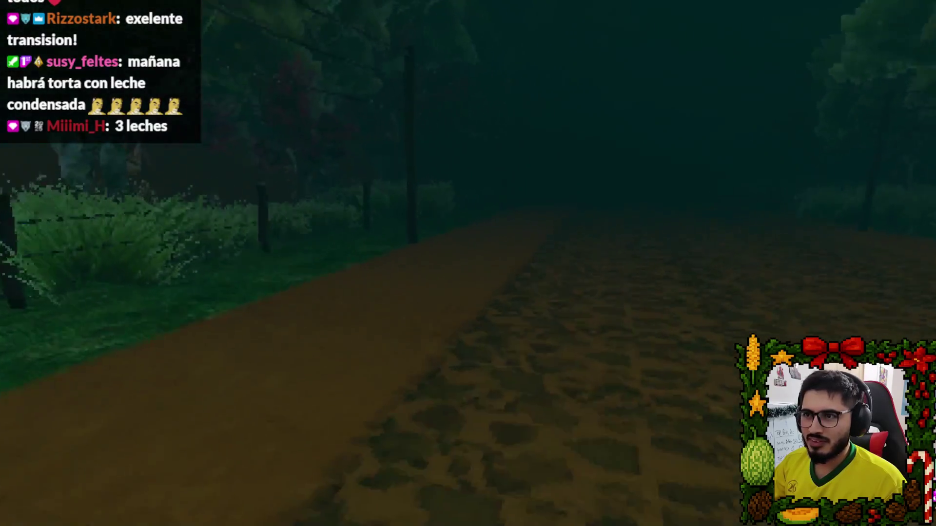
key(w)
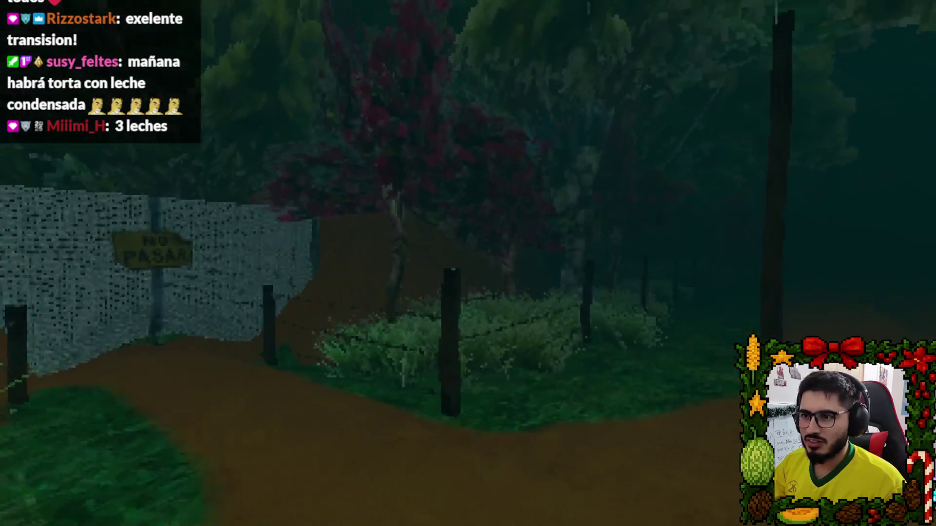
key(w)
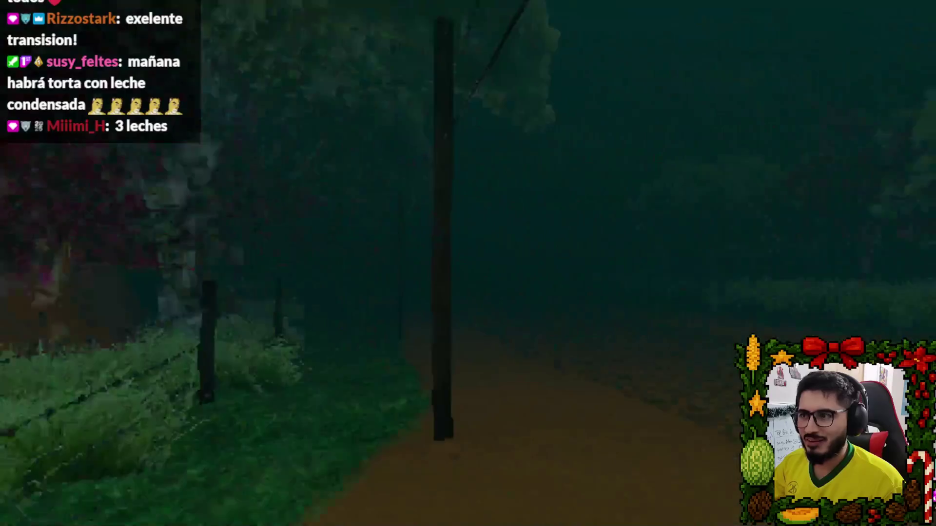
key(w)
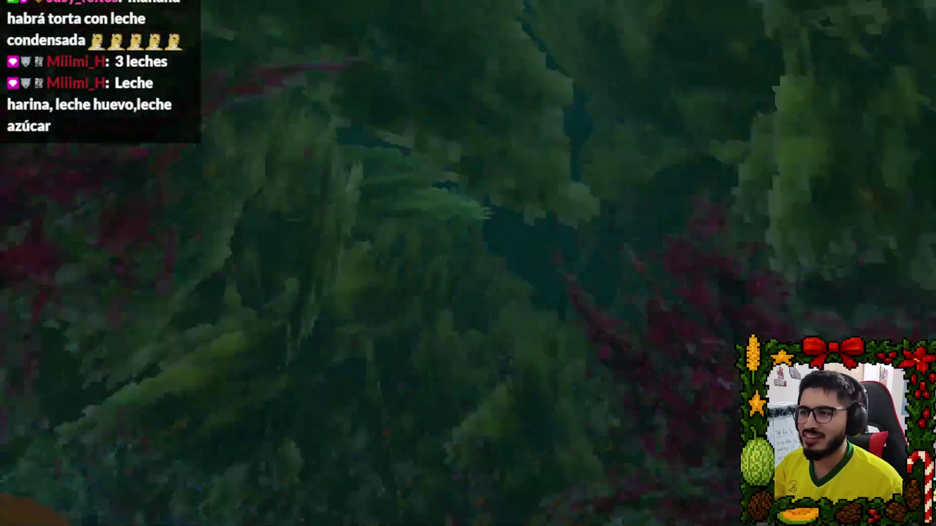
key(w)
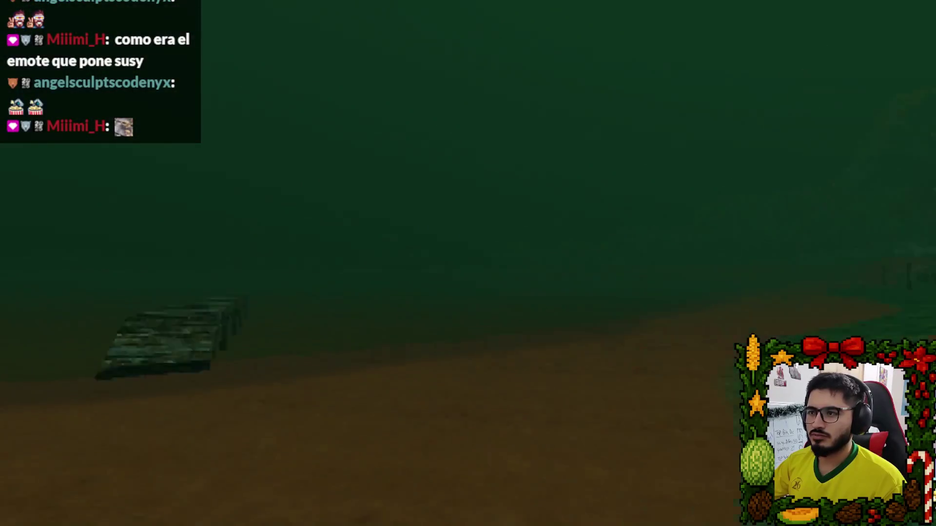
key(Escape)
click(419, 376)
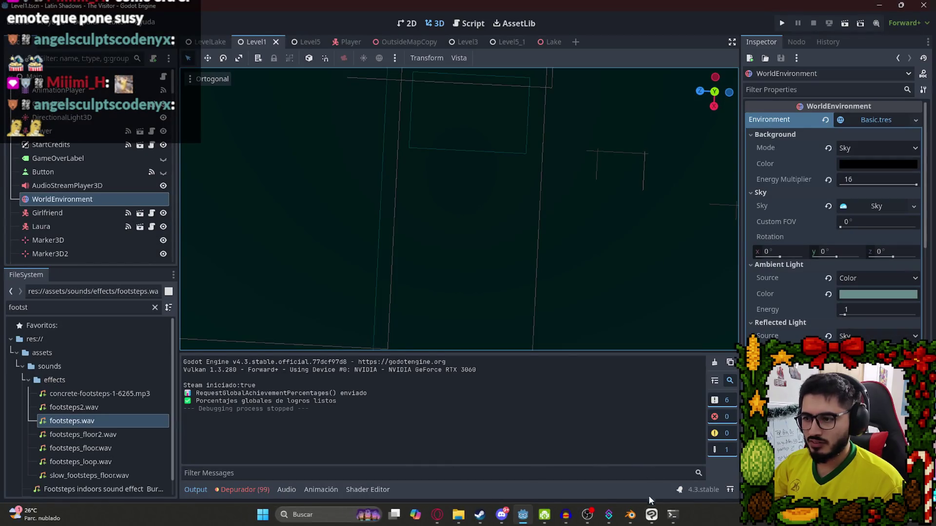
- In Command Prompt, check git status and stage all changes with git add
click(437, 515)
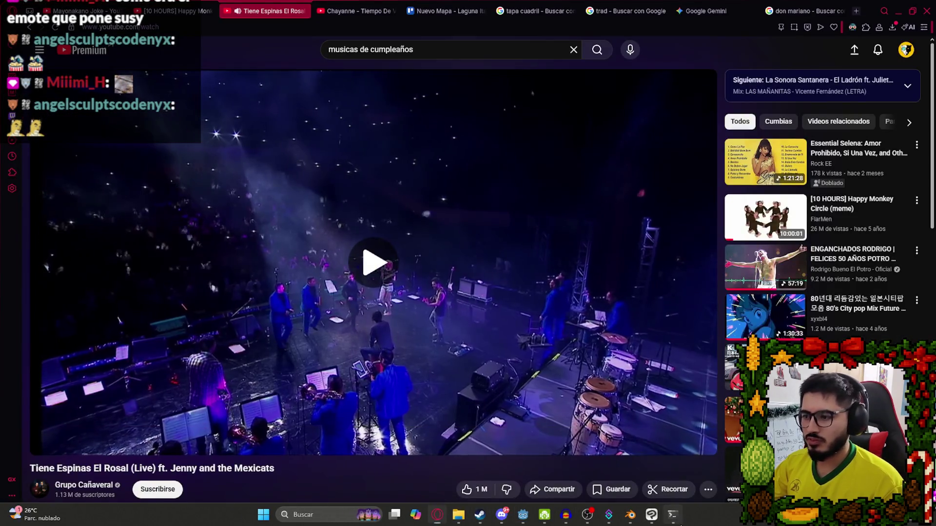
click(362, 236)
key(alt+Tab)
text(status)
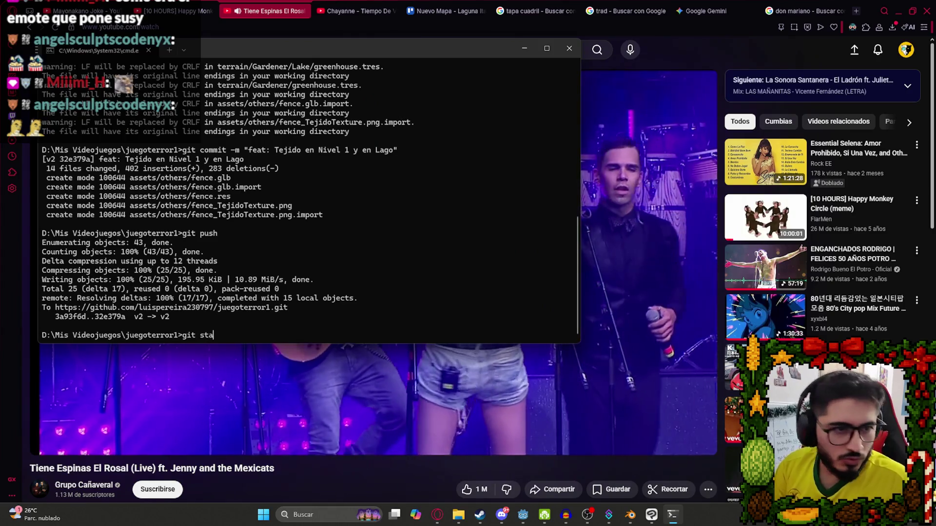
key(Return)
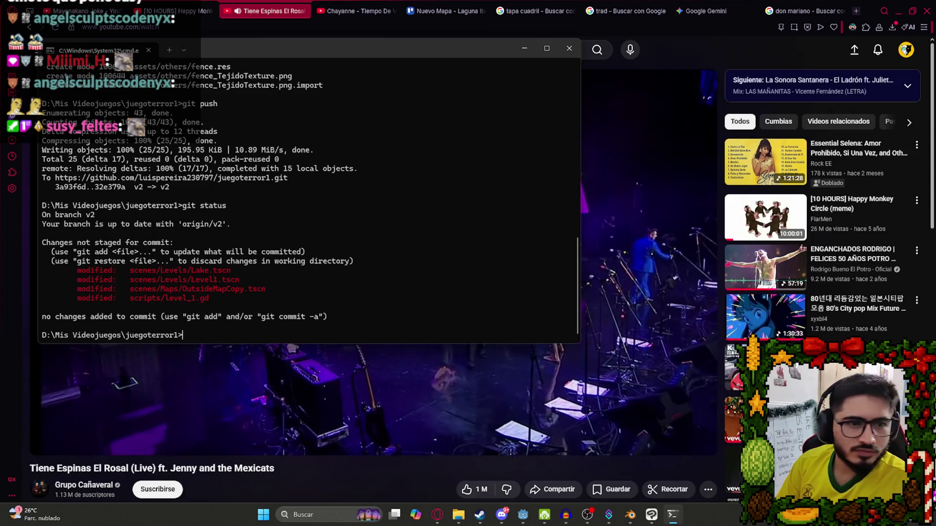
text(git add.)
key(Return)
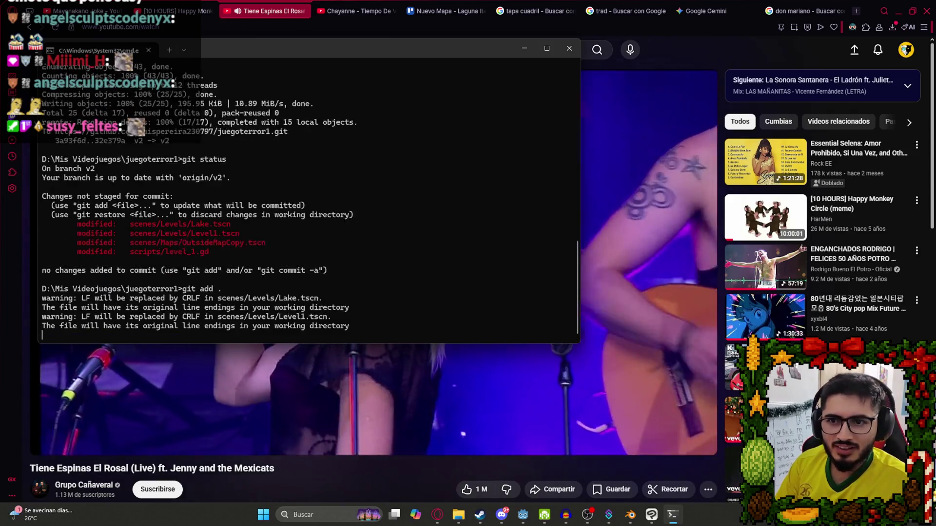
- Commit with message 'feat: Transicion del Nivel 1 al Nivel del lago a traves del tejido con una animacion' and git push
text(git commit -m "feat: Transic)
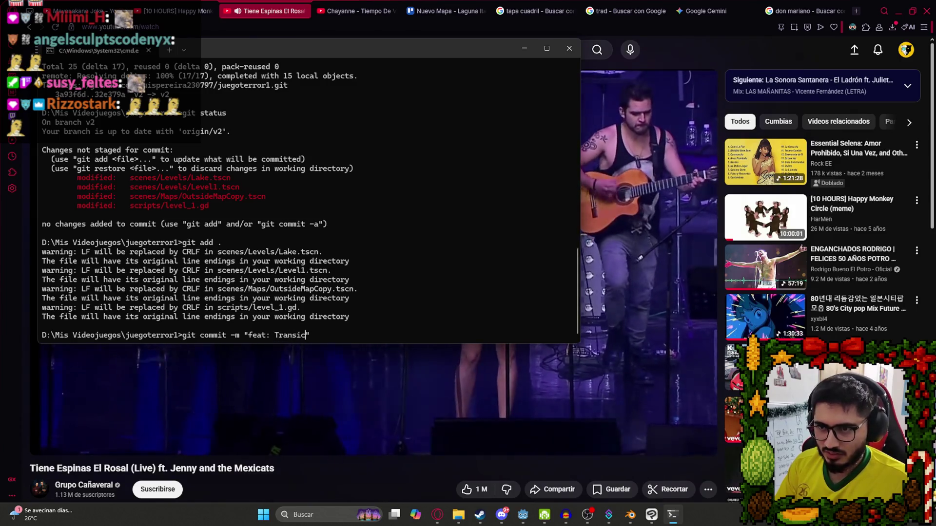
text(1 al Nivel d)
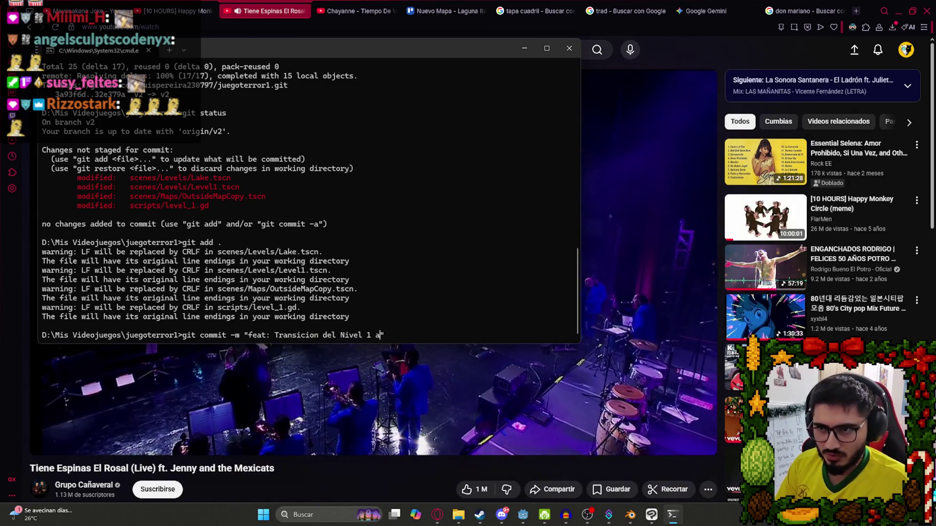
text(el lago a tra)
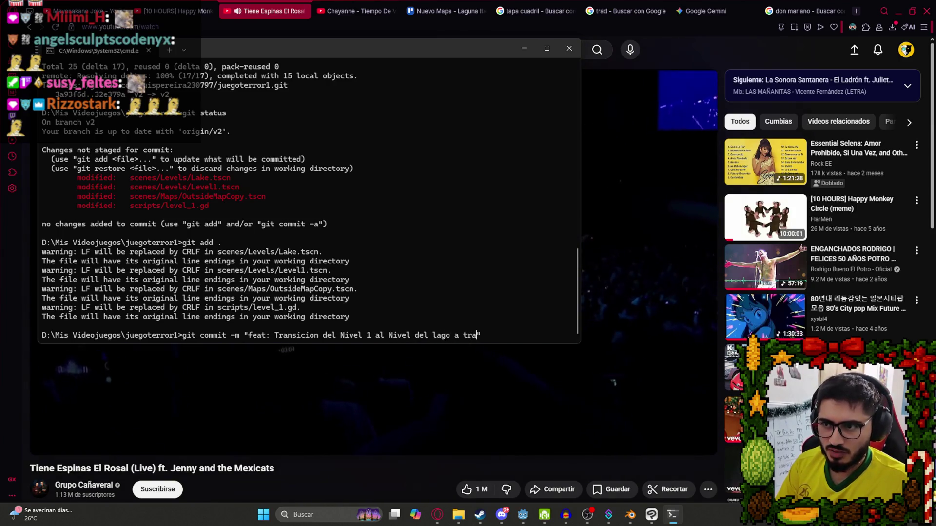
text(ves del tejido )
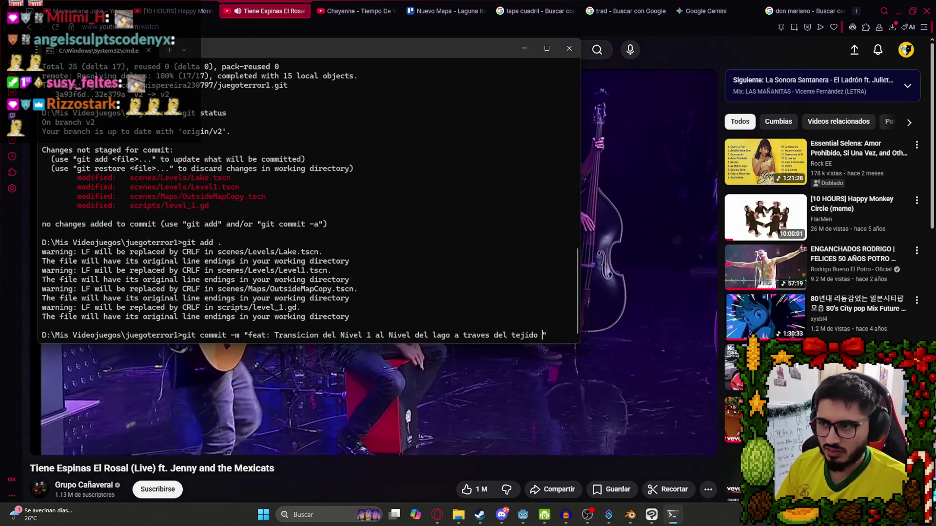
text(con una animacion)
key(Return)
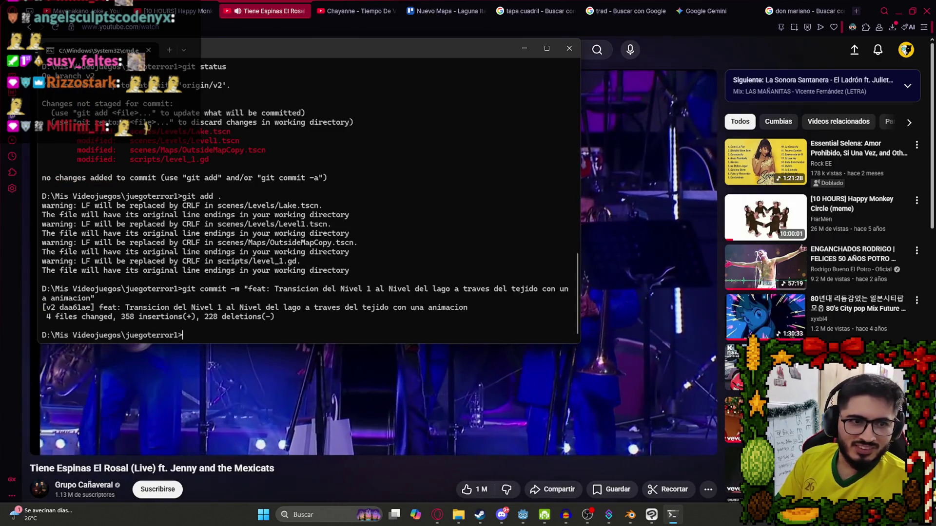
text(git push)
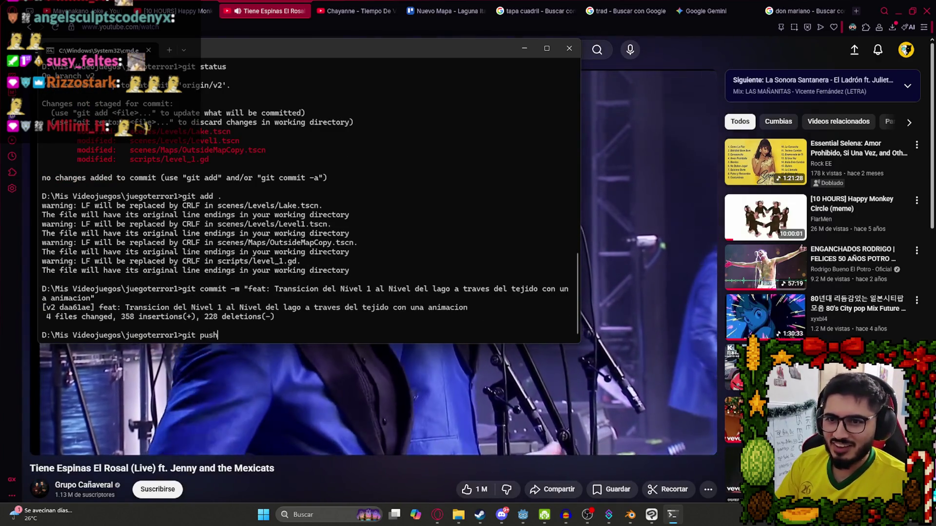
key(Return)
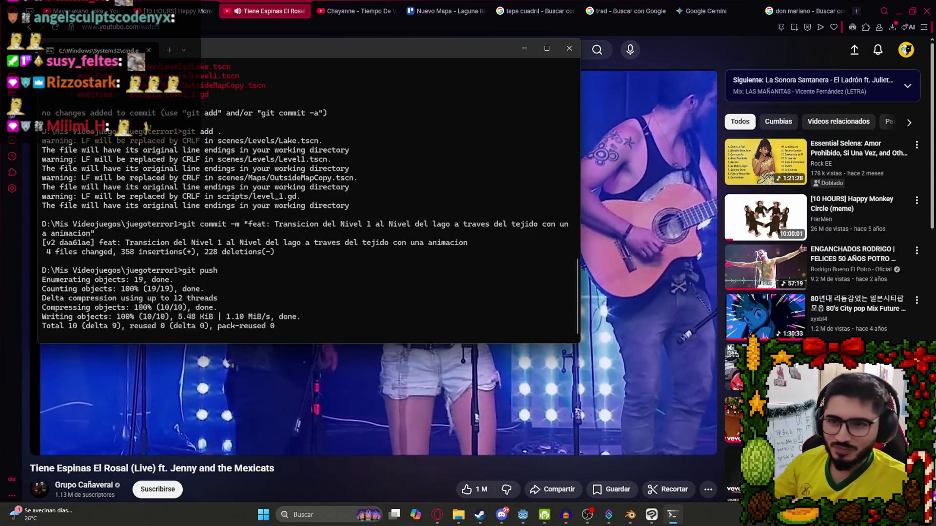
click(396, 481)
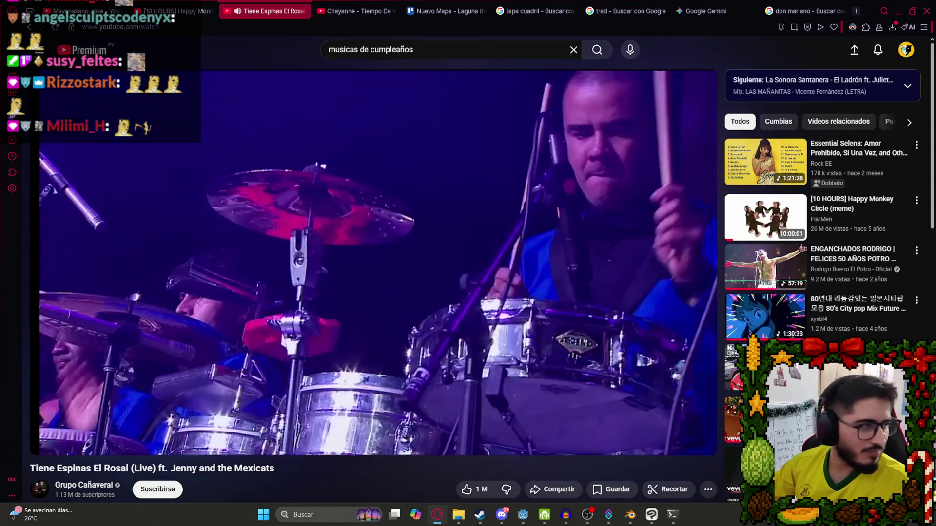